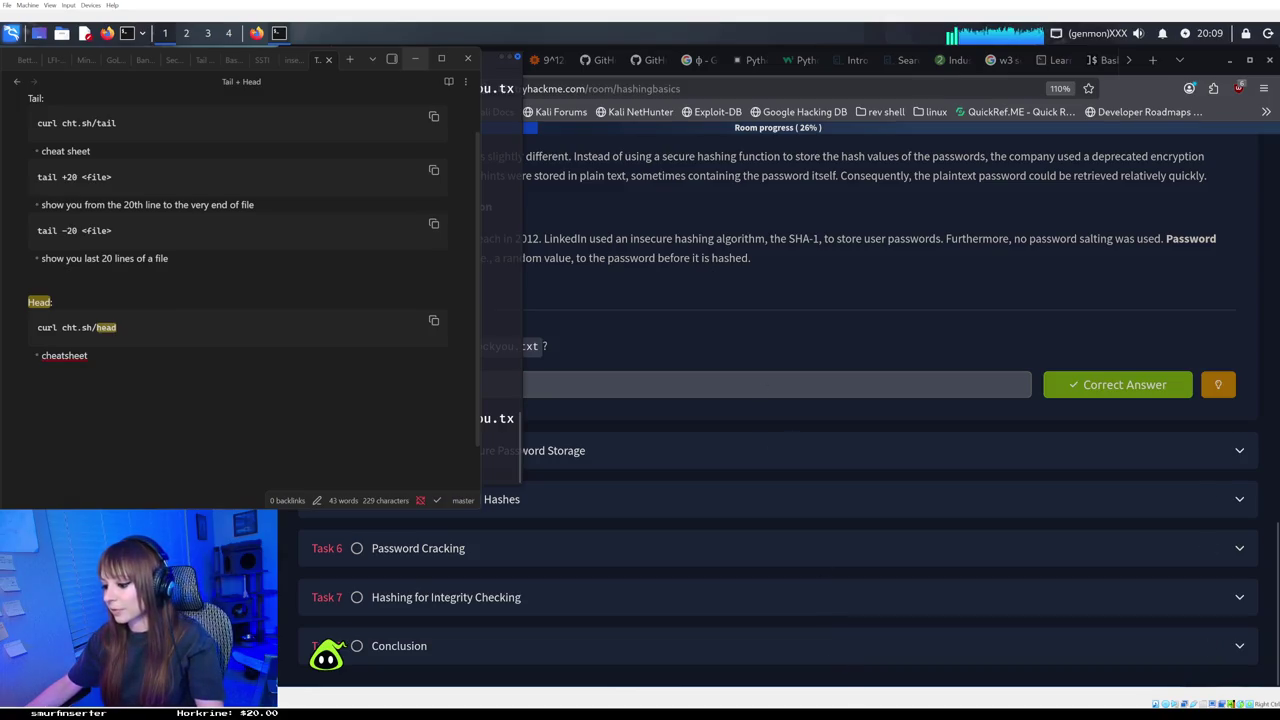
Minimize the Obsidian notes to show the terminal's qwerty output, then return to the TryHackMe room
{"action": "left_click", "coordinate": [414, 60]}
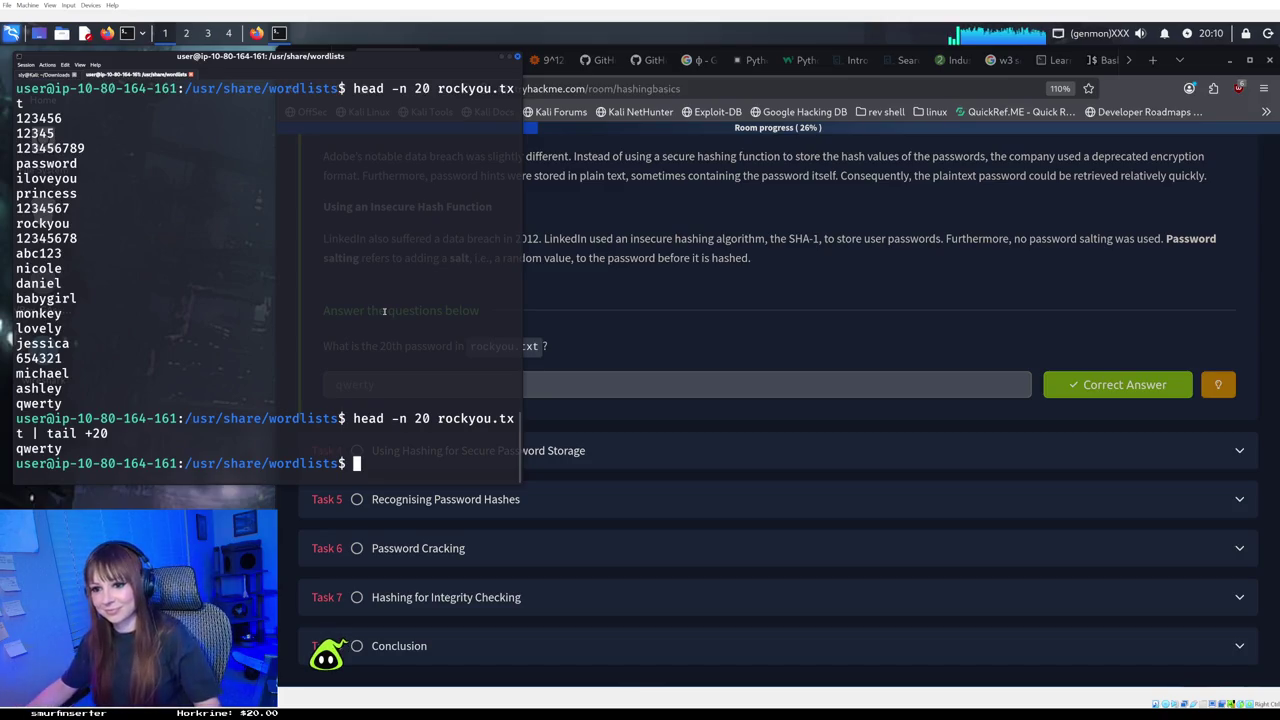
{"action": "left_click", "coordinate": [578, 233]}
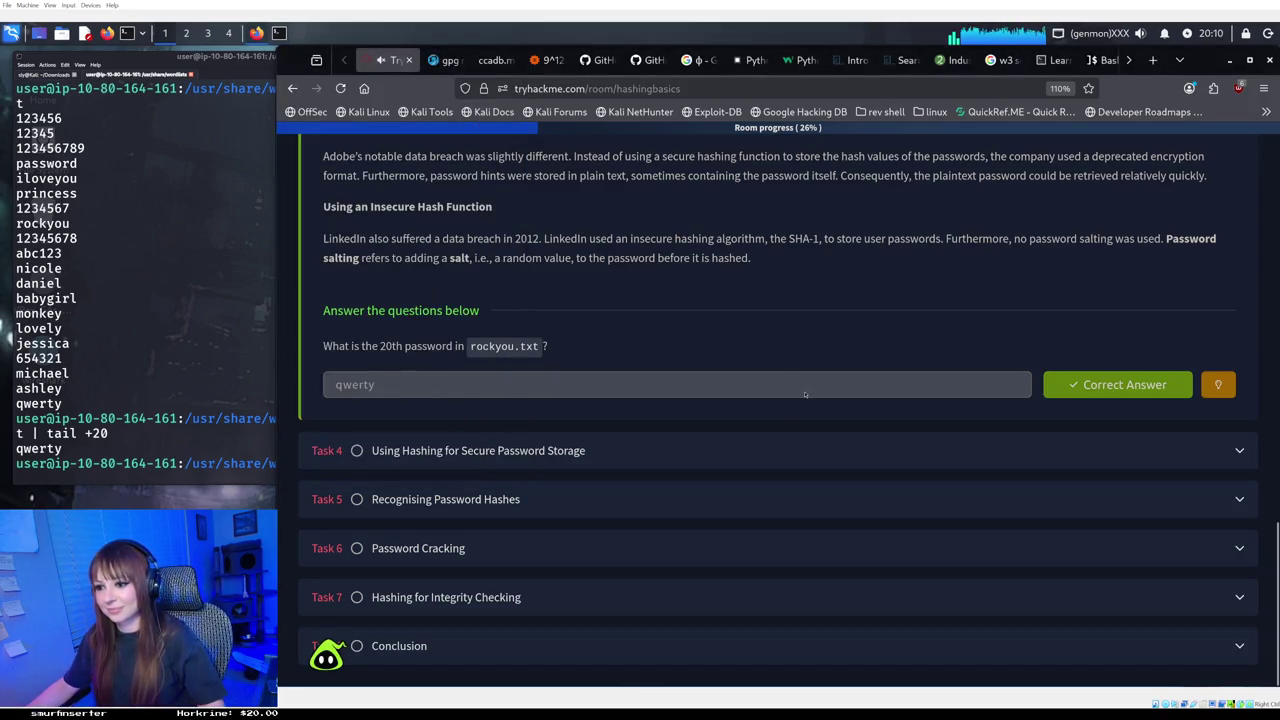
Expand Task 4, Using Hashing for Secure Password Storage, and scroll into its content
{"action": "left_click", "coordinate": [720, 461]}
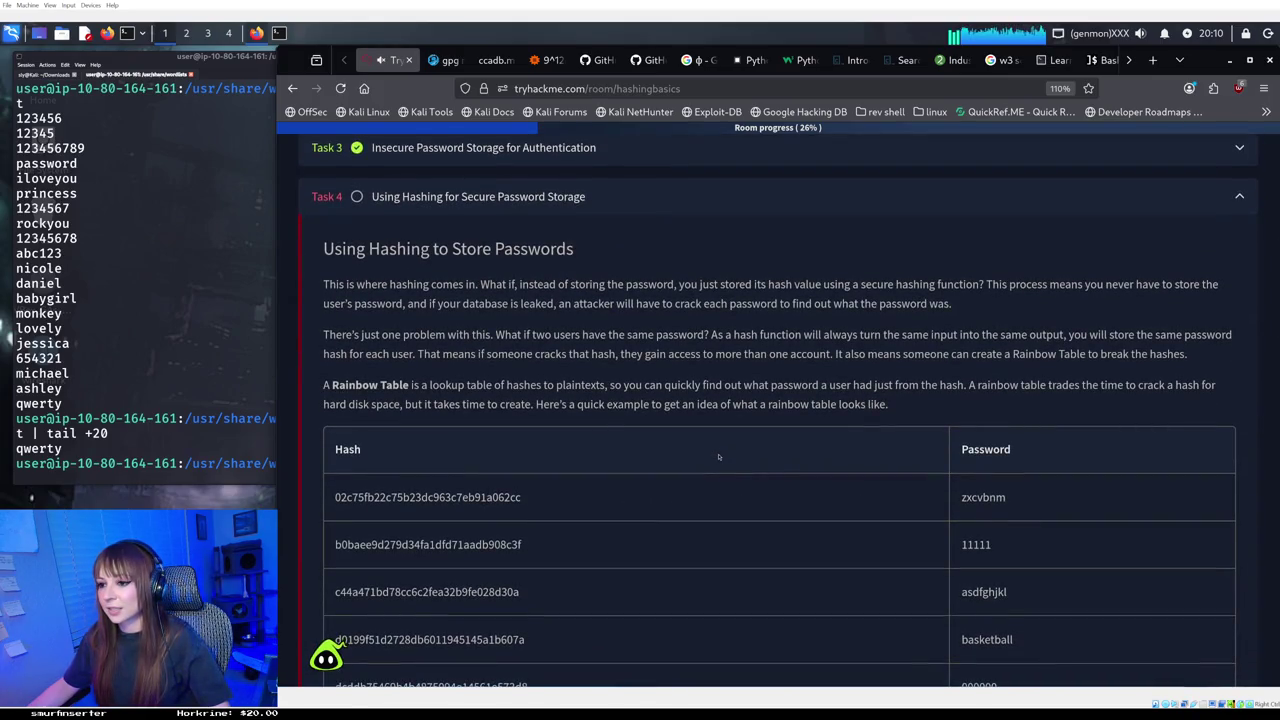
{"action": "scroll", "coordinate": [720, 407], "scroll_direction": "down", "scroll_amount": 1}
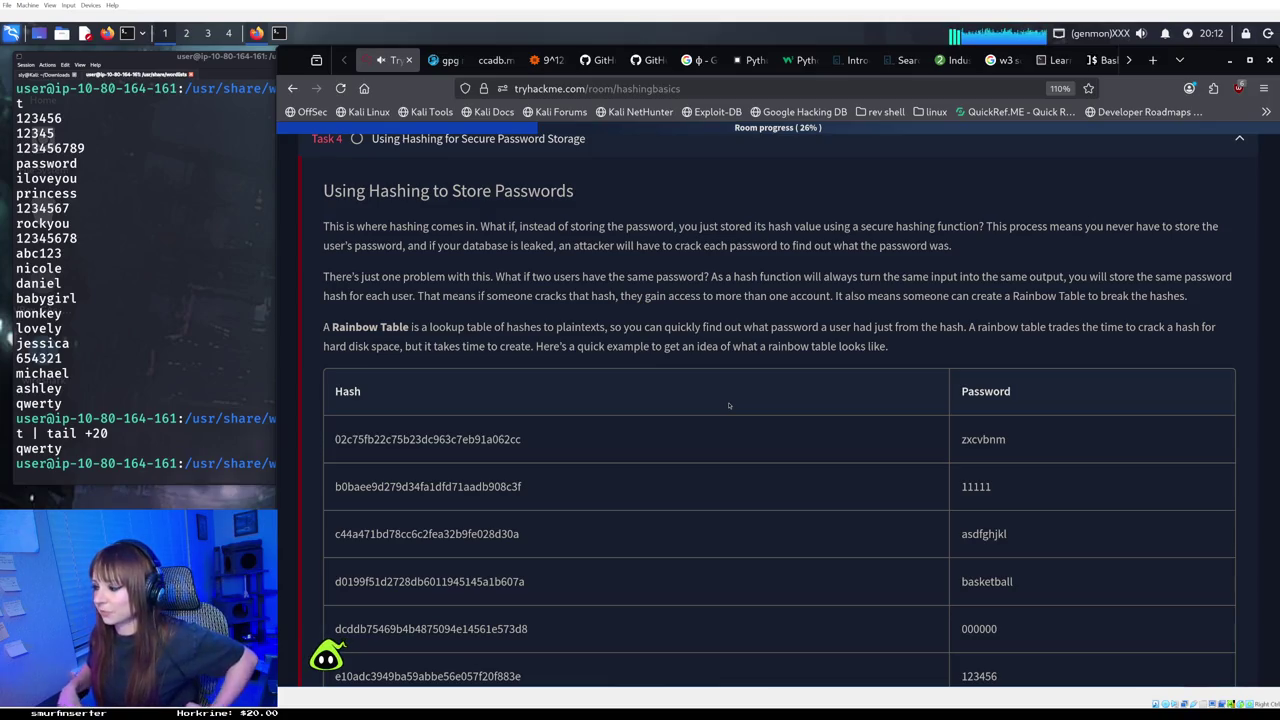
{"action": "scroll", "coordinate": [810, 335], "scroll_direction": "down", "scroll_amount": 2}
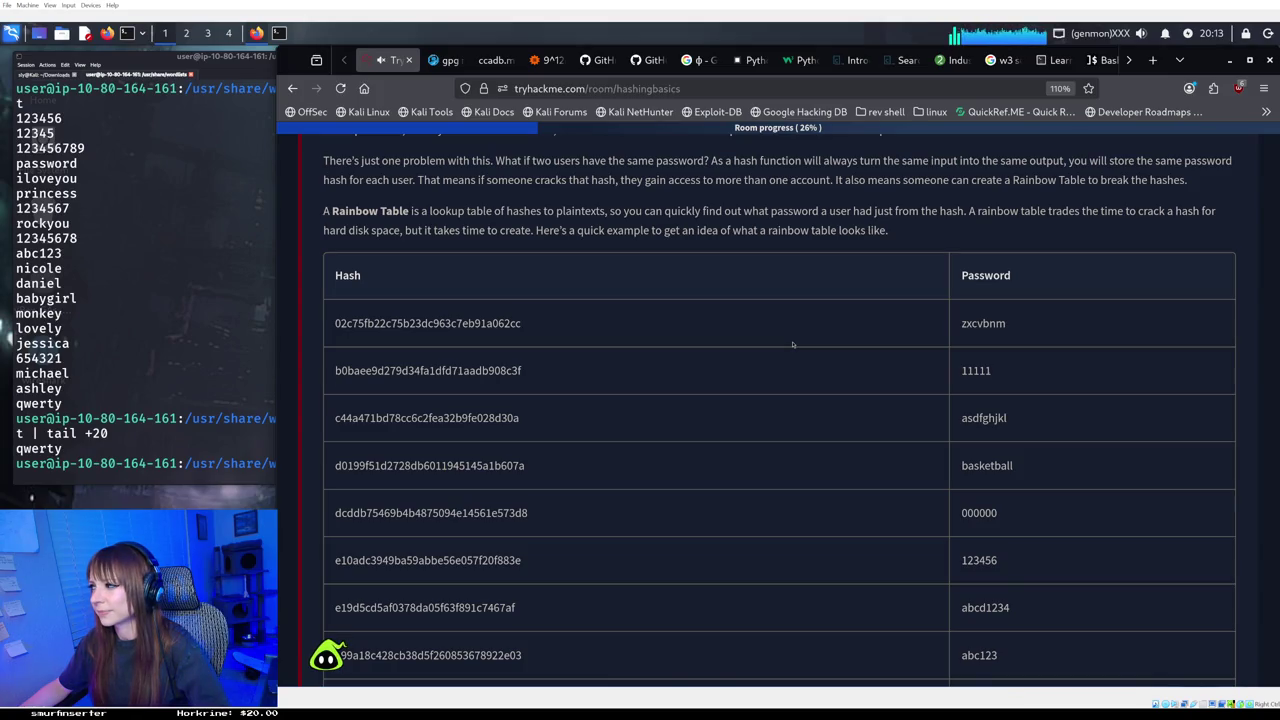
{"action": "scroll", "coordinate": [792, 344], "scroll_direction": "down", "scroll_amount": 1}
{"action": "scroll", "coordinate": [790, 344], "scroll_direction": "down", "scroll_amount": 2}
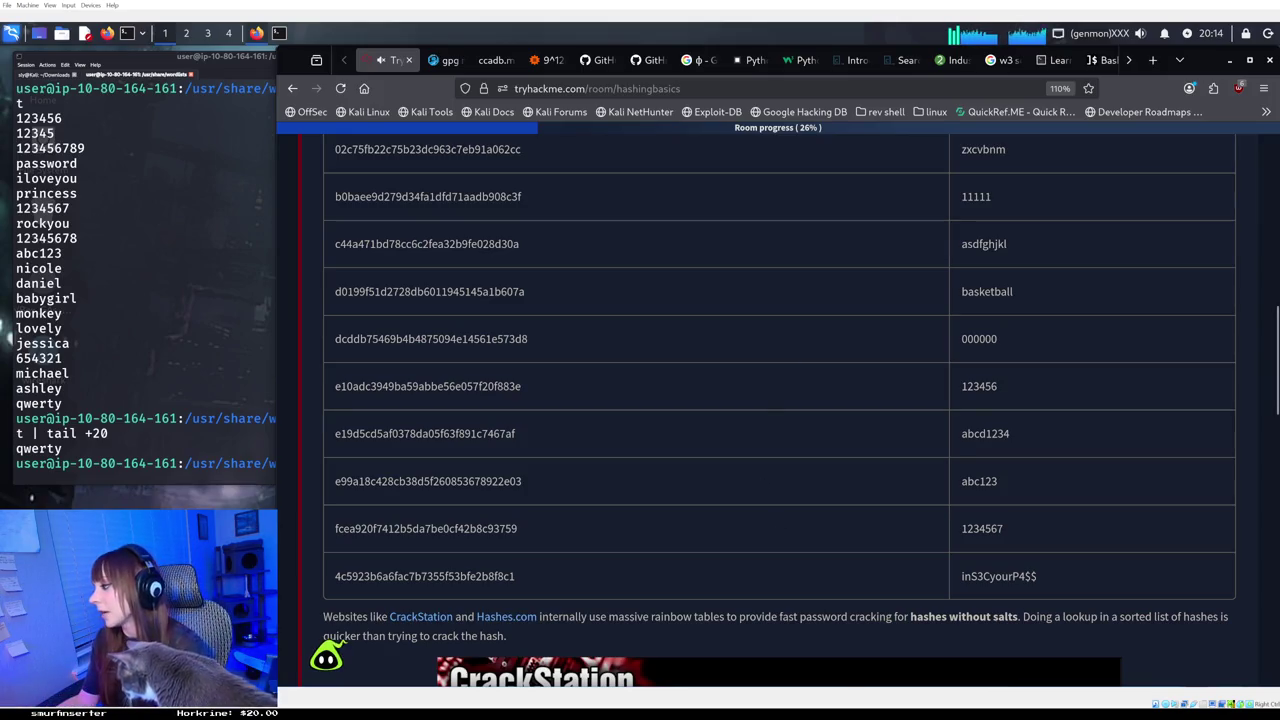
{"action": "scroll", "coordinate": [759, 591], "scroll_direction": "down", "scroll_amount": 5}
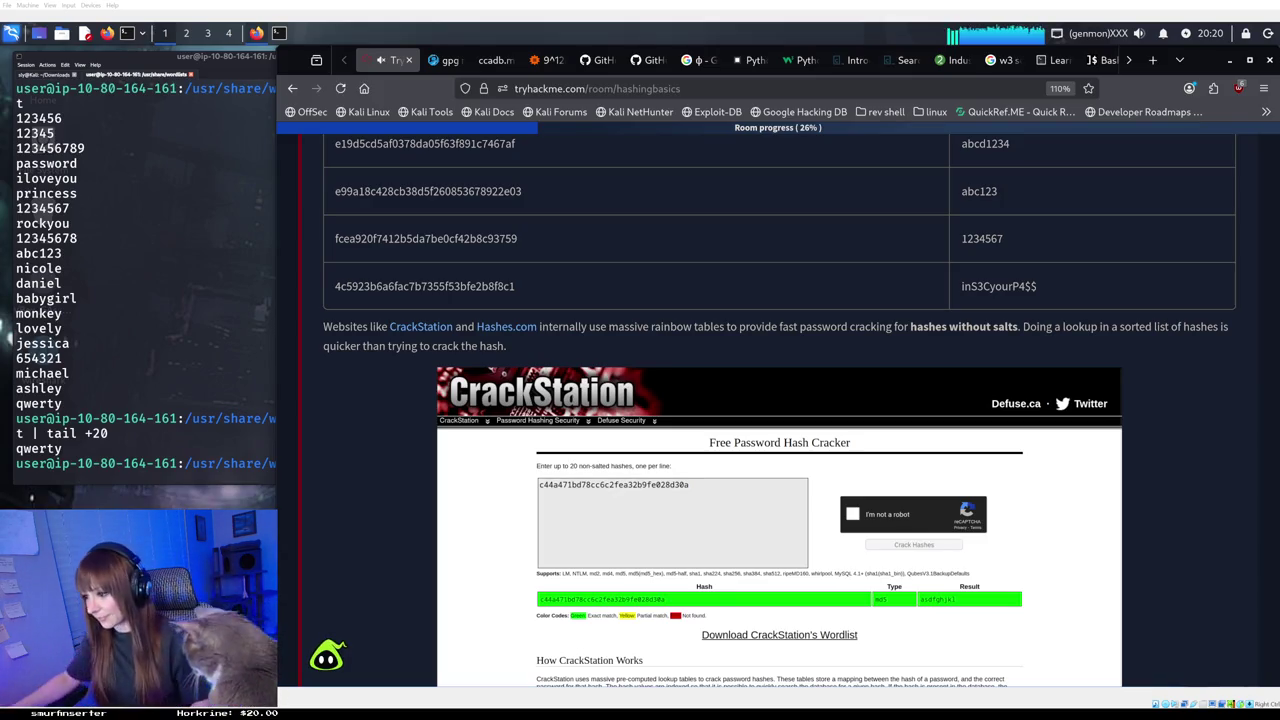
{"action": "scroll", "coordinate": [779, 410], "scroll_direction": "down", "scroll_amount": 1}
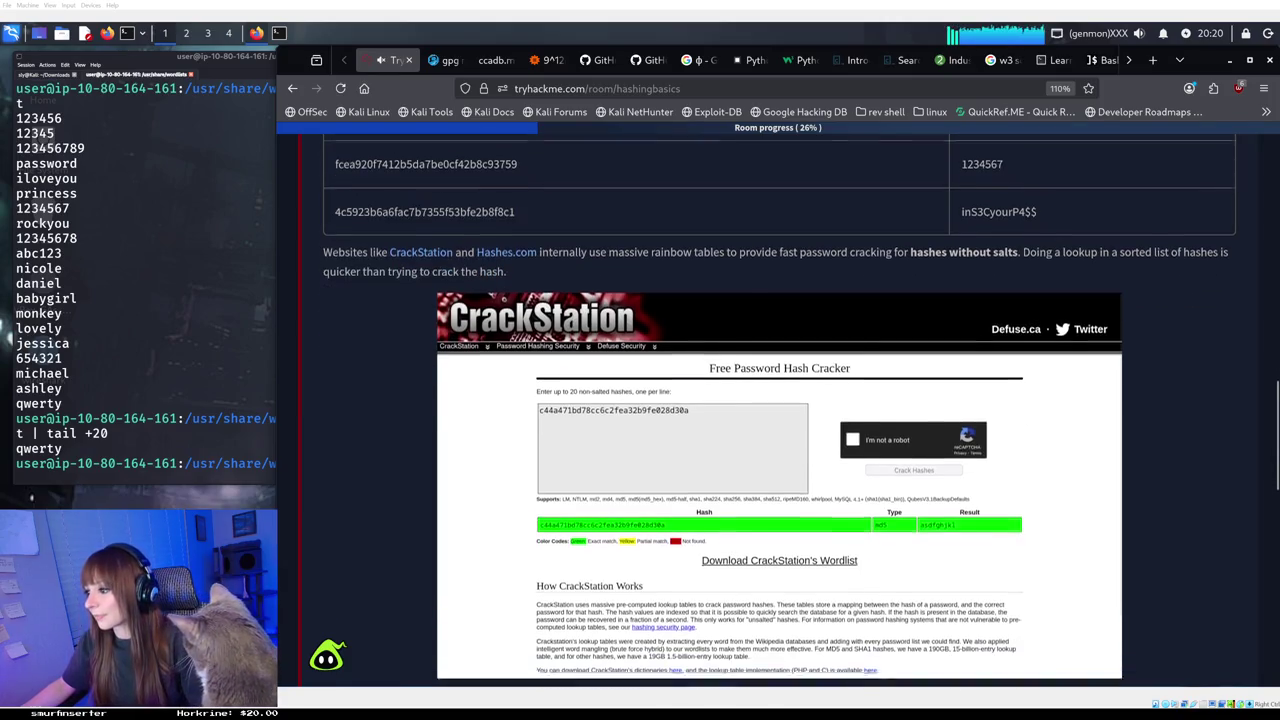
{"action": "scroll", "coordinate": [779, 410], "scroll_direction": "down", "scroll_amount": 2}
{"action": "scroll", "coordinate": [779, 410], "scroll_direction": "up", "scroll_amount": 5}
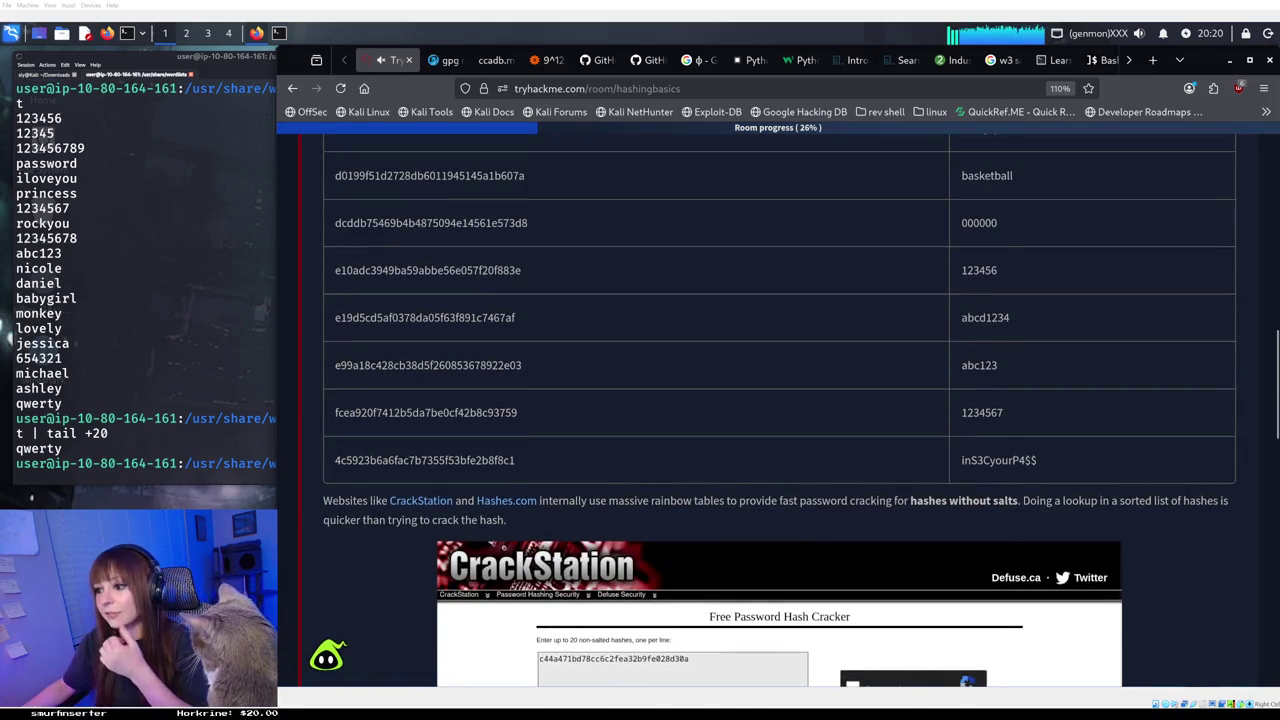
{"action": "scroll", "coordinate": [779, 410], "scroll_direction": "down", "scroll_amount": 4}
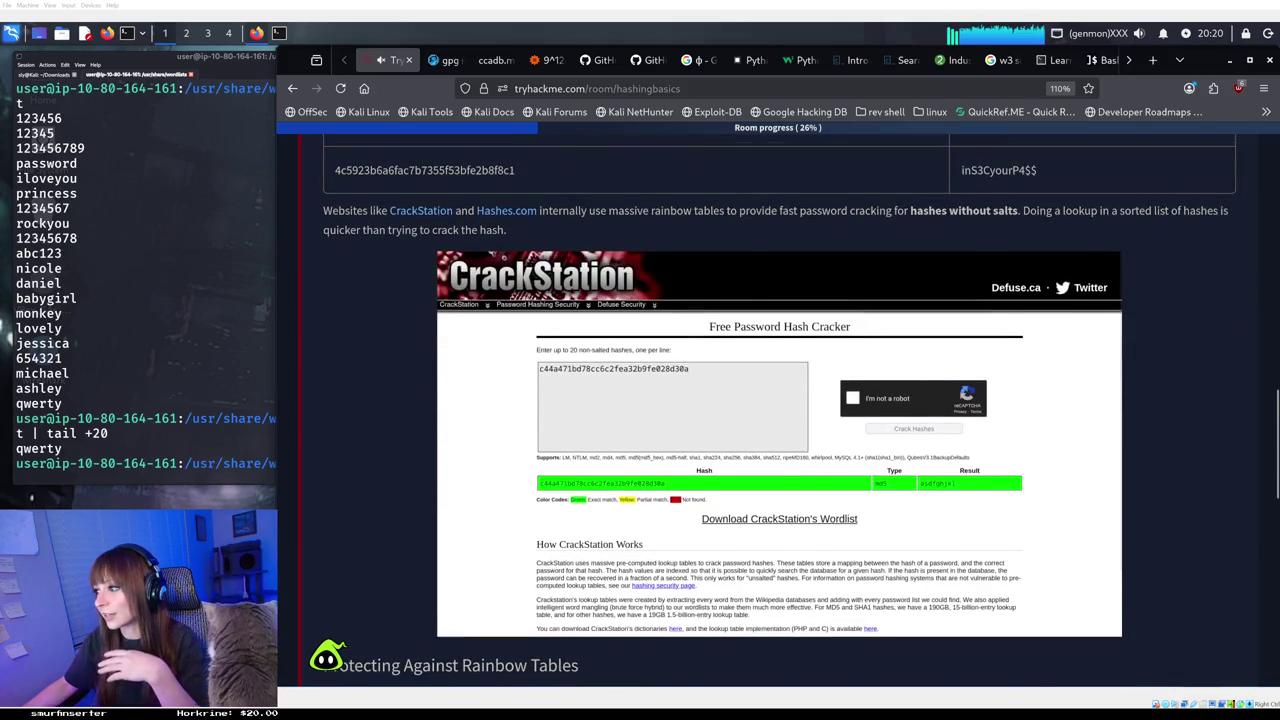
{"action": "scroll", "coordinate": [779, 410], "scroll_direction": "down", "scroll_amount": 1}
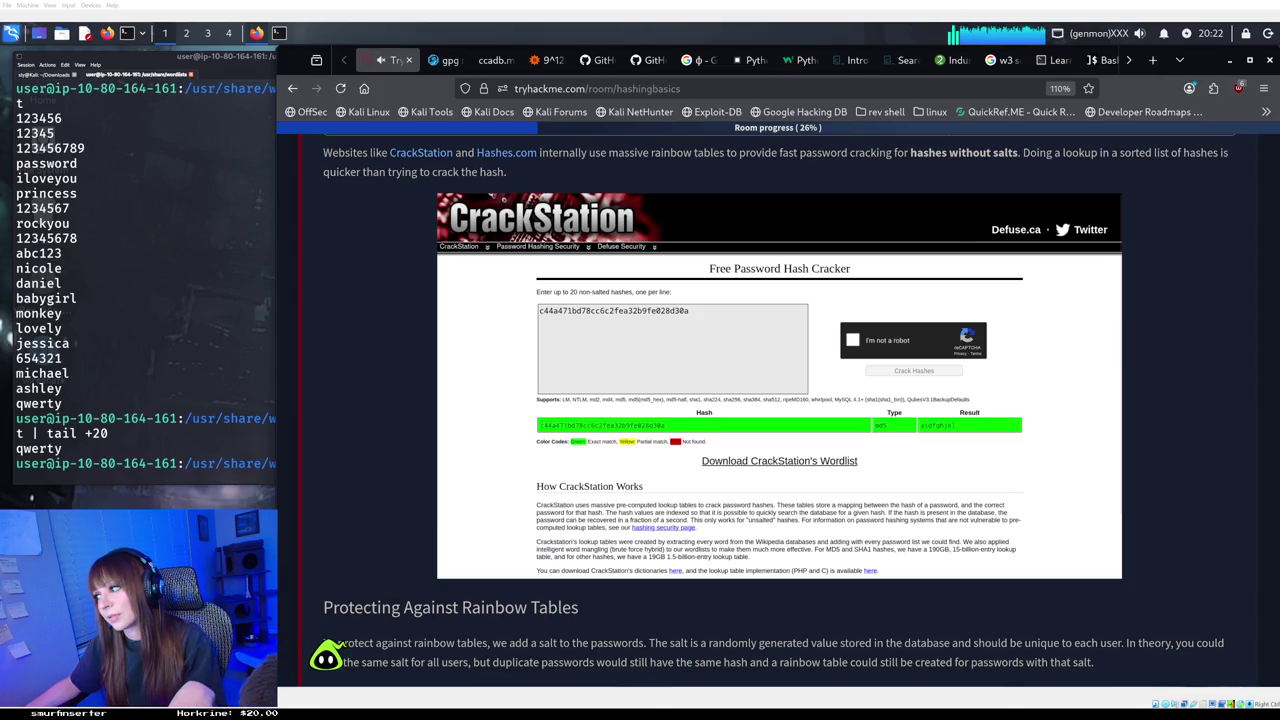
{"action": "scroll", "coordinate": [779, 360], "scroll_direction": "down", "scroll_amount": 2}
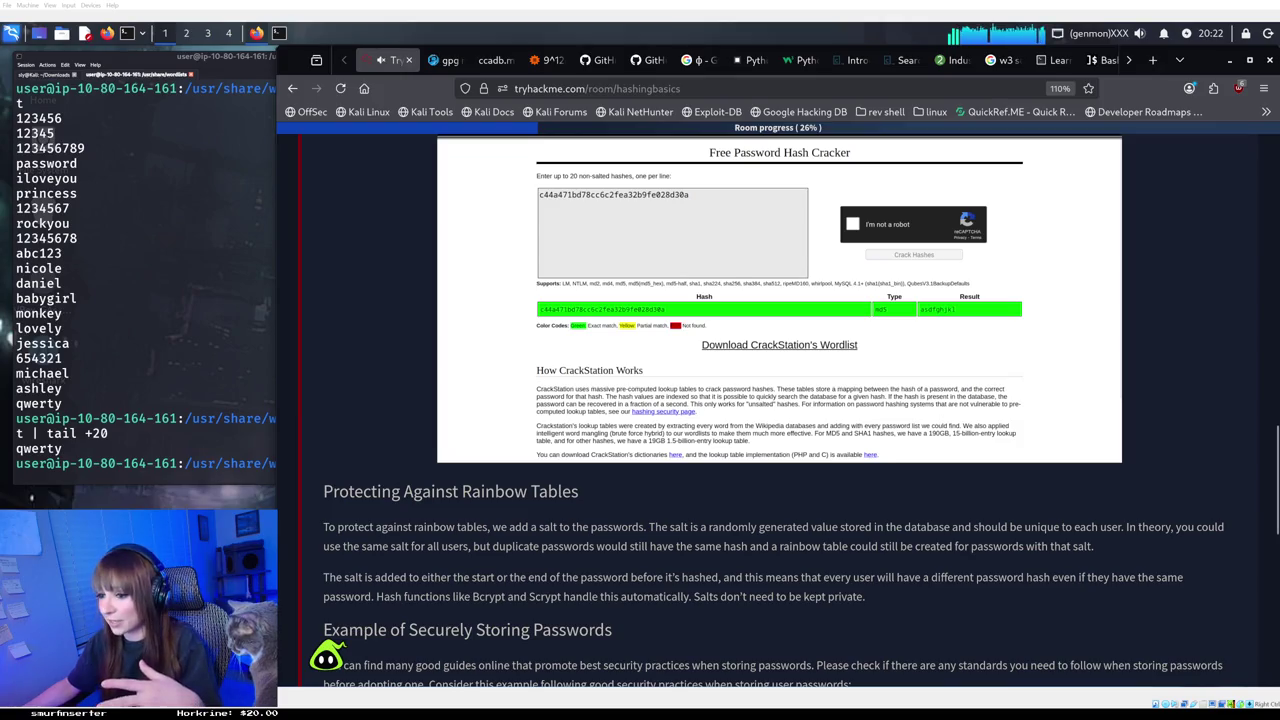
{"action": "scroll", "coordinate": [780, 400], "scroll_direction": "down", "scroll_amount": 3}
{"action": "scroll", "coordinate": [780, 400], "scroll_direction": "up", "scroll_amount": 6}
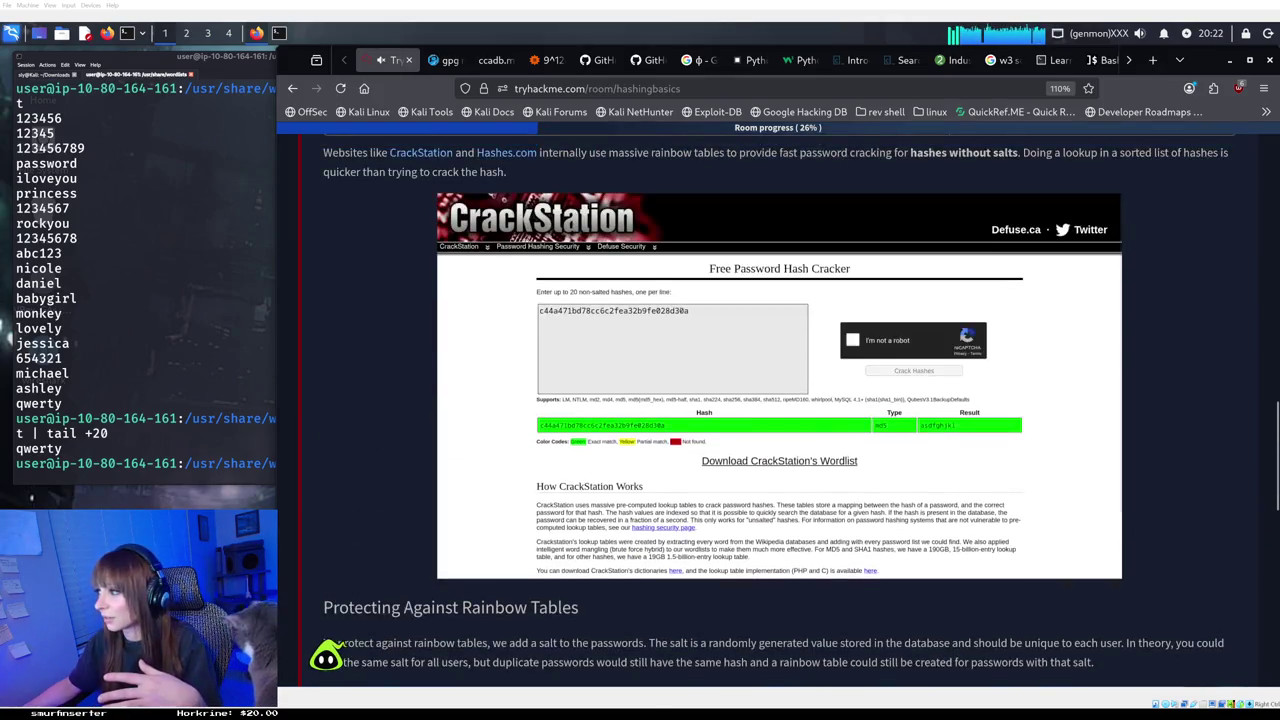
{"action": "scroll", "coordinate": [780, 400], "scroll_direction": "down", "scroll_amount": 2}
{"action": "scroll", "coordinate": [780, 400], "scroll_direction": "up", "scroll_amount": 1}
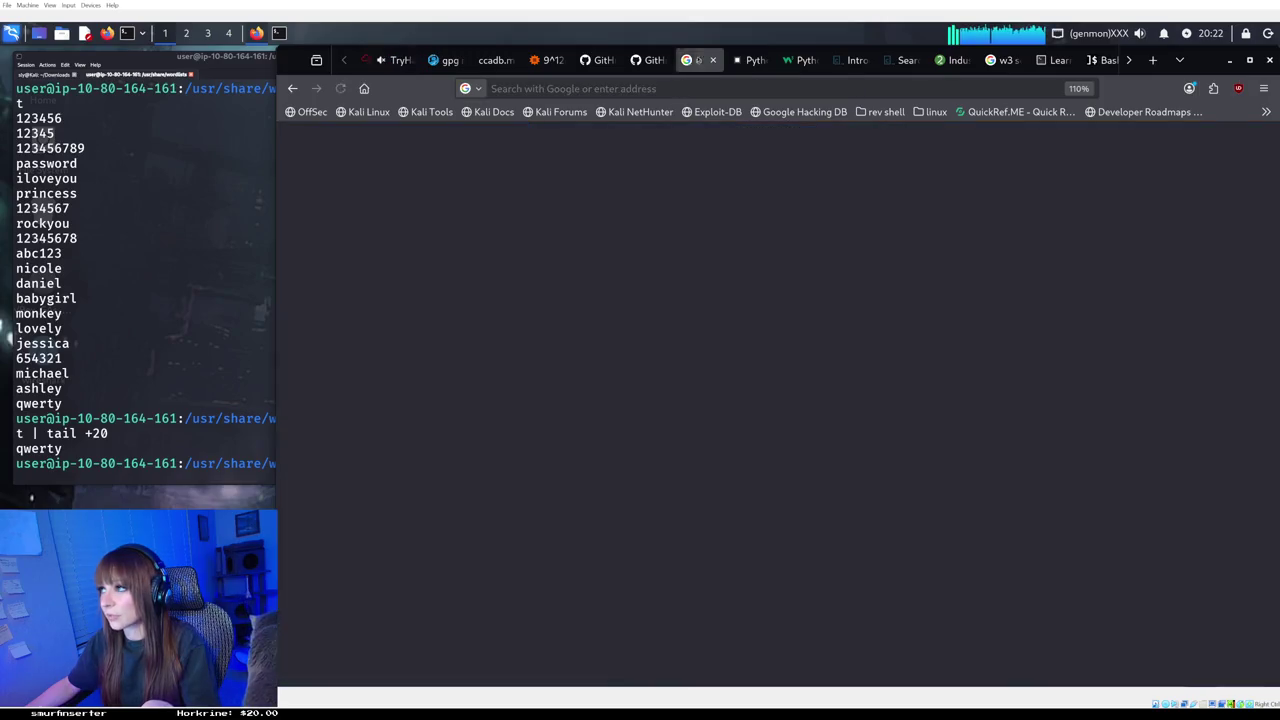
{"action": "left_click", "coordinate": [700, 60]}
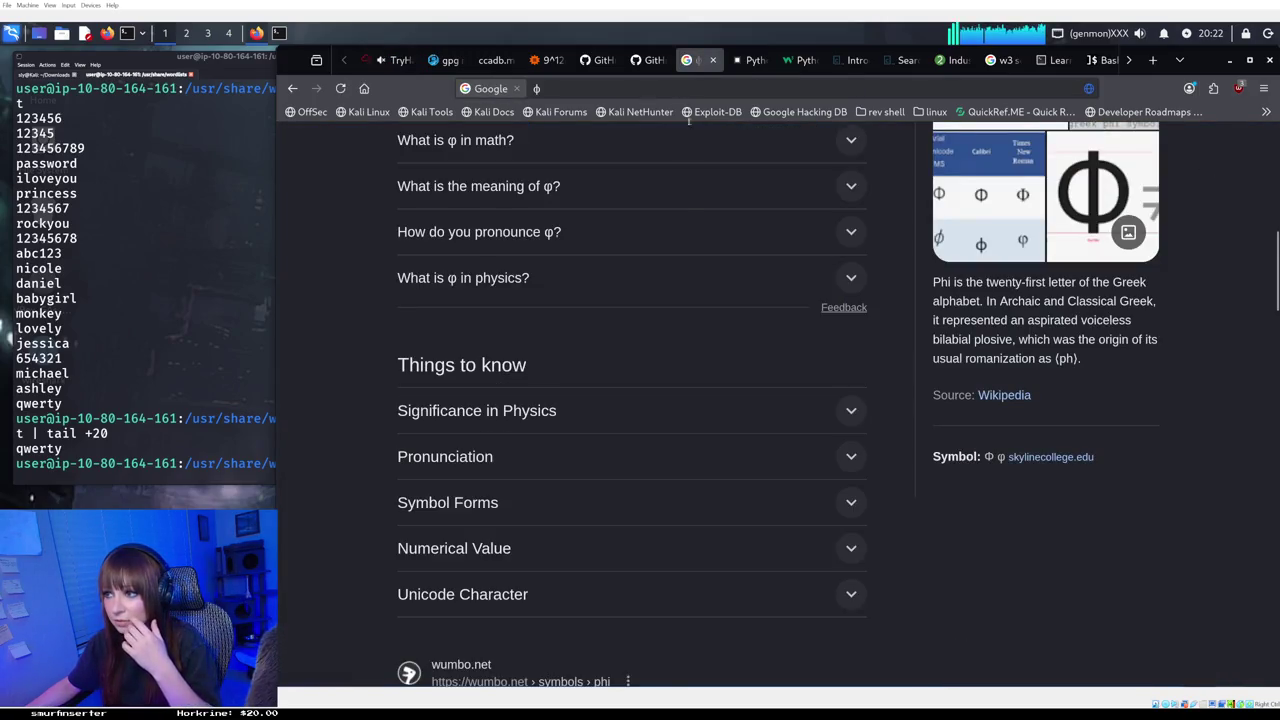
Scroll through the φ search results, then return to the Hashing Basics room tab
{"action": "scroll", "coordinate": [685, 212], "scroll_direction": "up", "scroll_amount": 5}
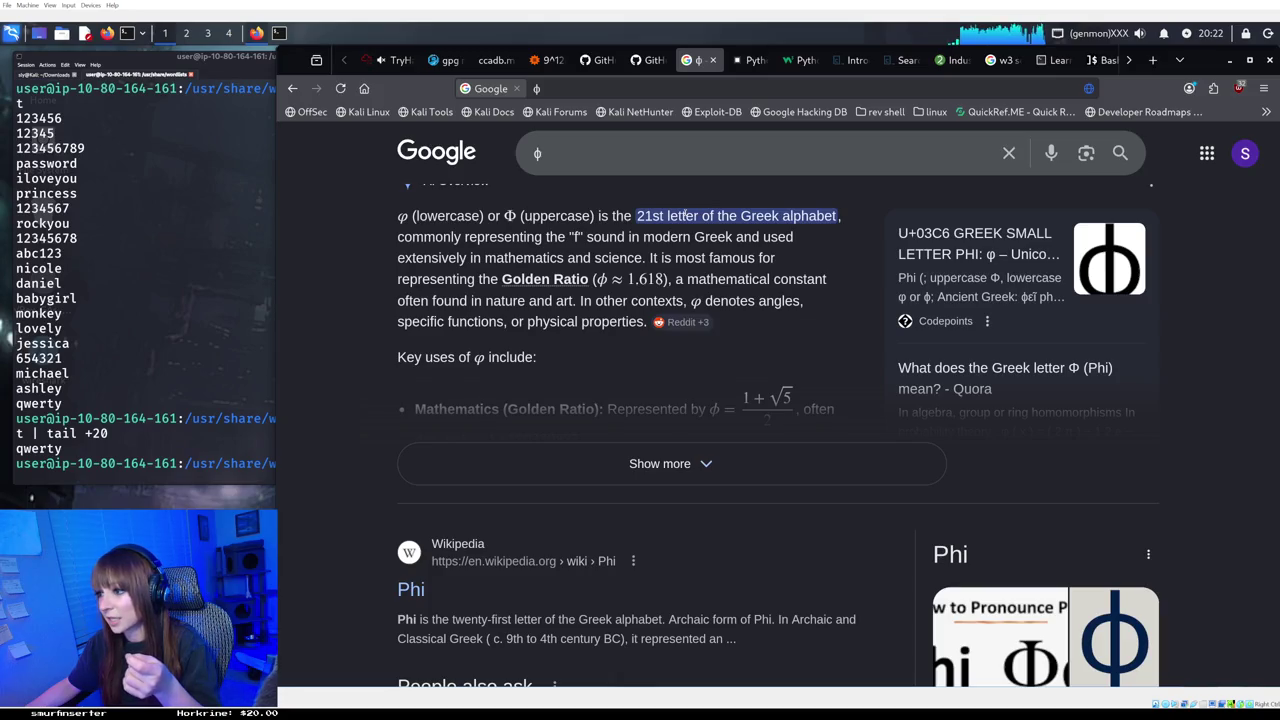
{"action": "scroll", "coordinate": [684, 215], "scroll_direction": "up", "scroll_amount": 2}
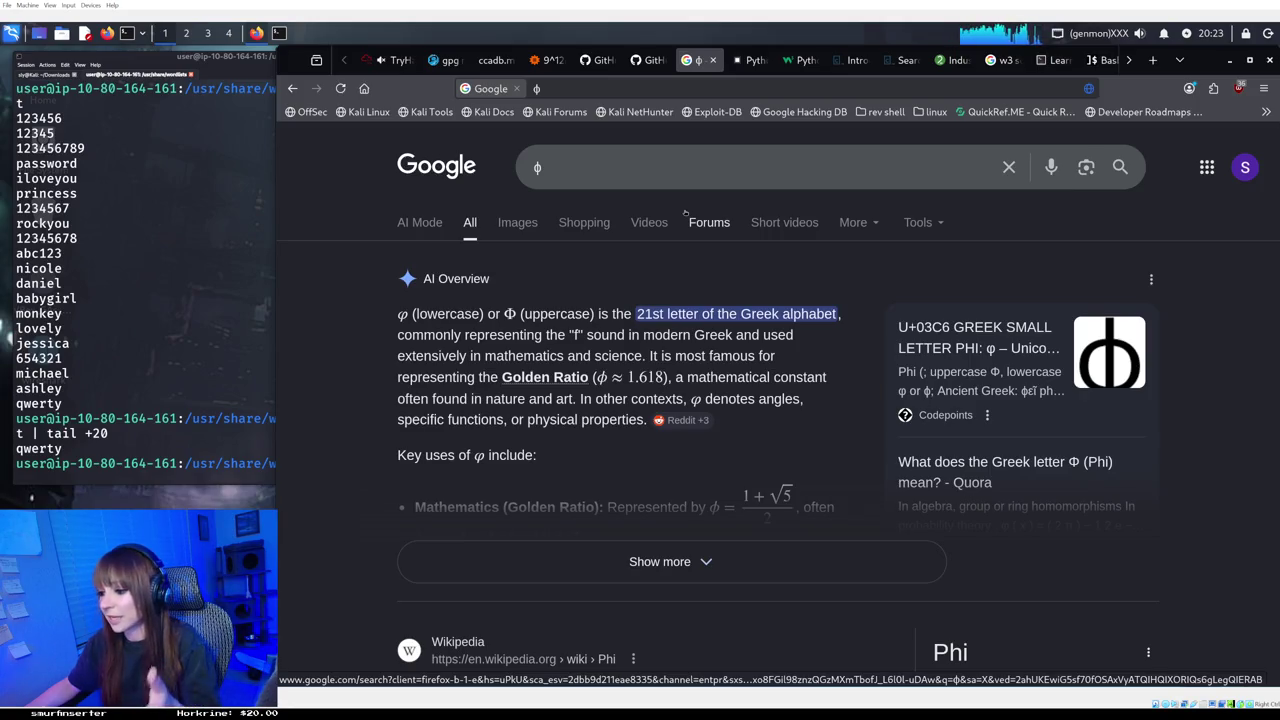
{"action": "scroll", "coordinate": [684, 212], "scroll_direction": "down", "scroll_amount": 2}
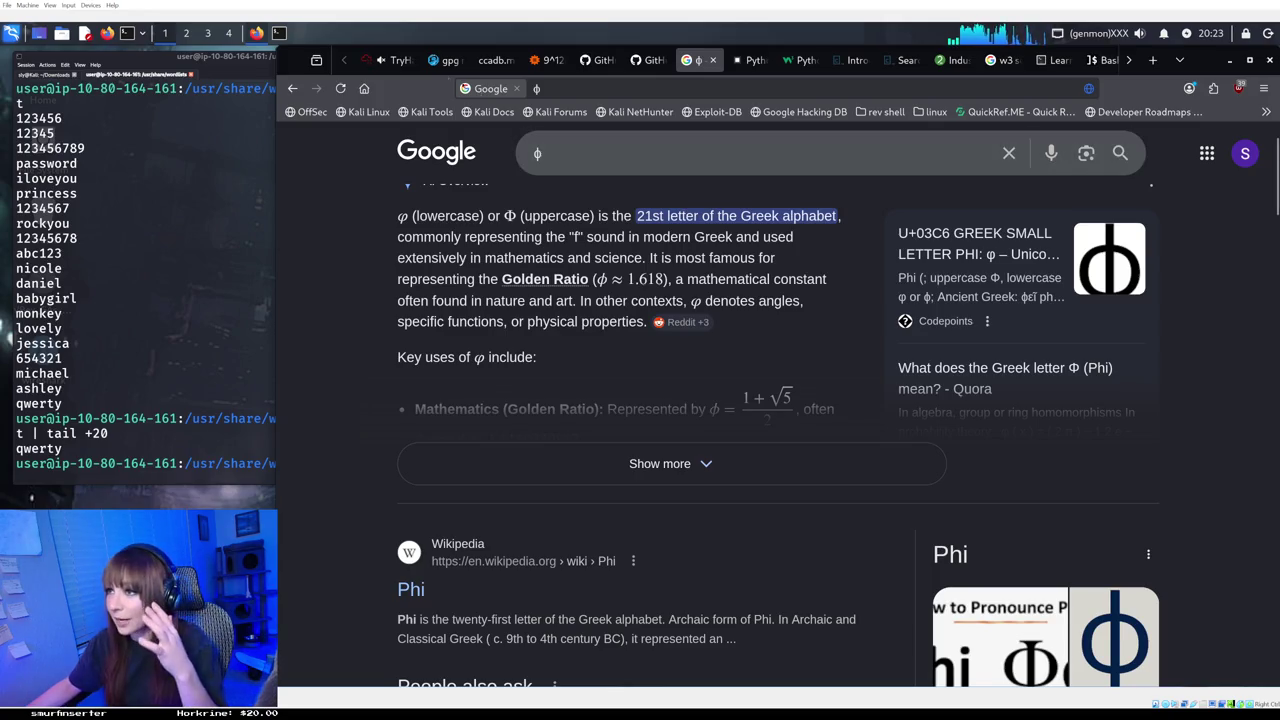
{"action": "left_click", "coordinate": [400, 62]}
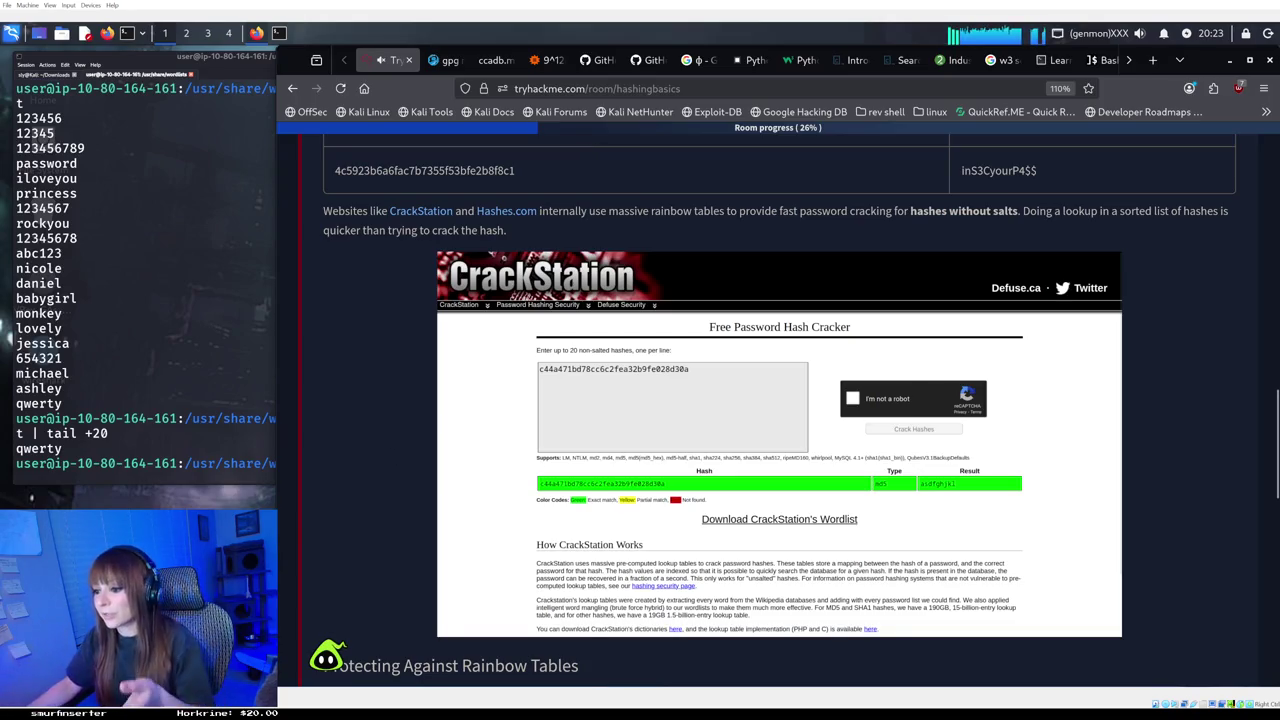
{"action": "scroll", "coordinate": [625, 573], "scroll_direction": "down", "scroll_amount": 2}
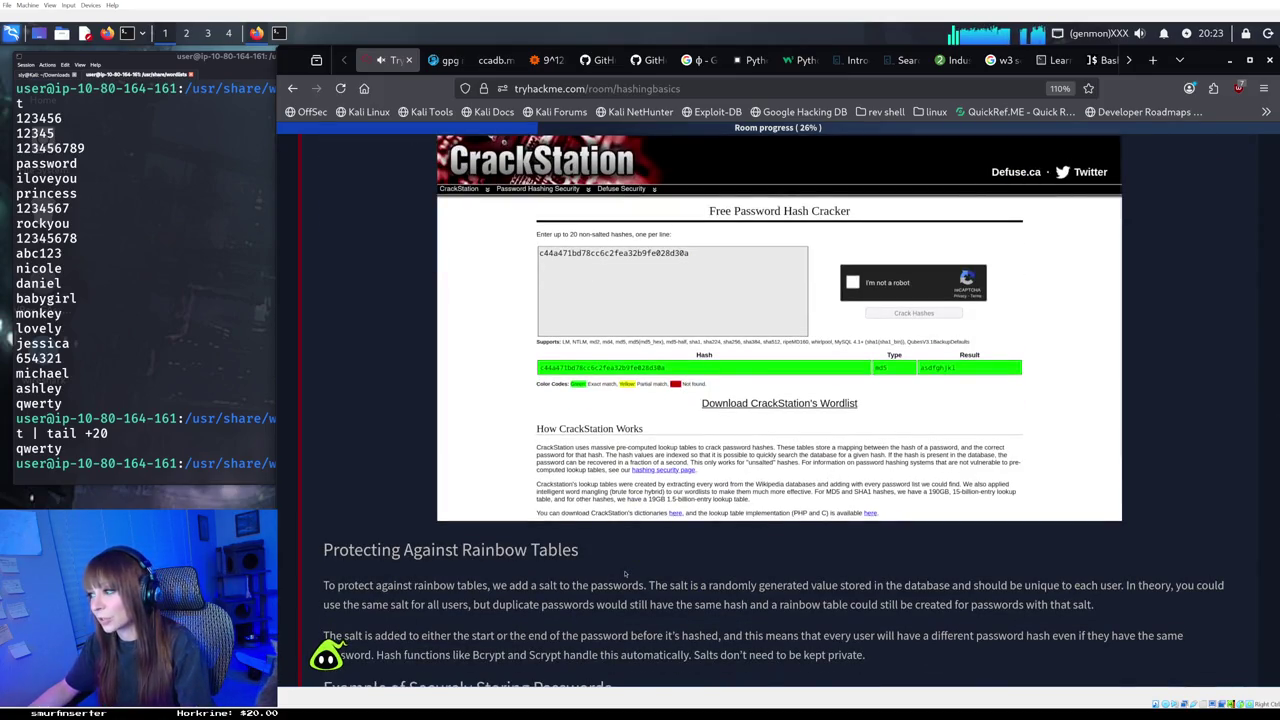
{"action": "scroll", "coordinate": [625, 573], "scroll_direction": "down", "scroll_amount": 2}
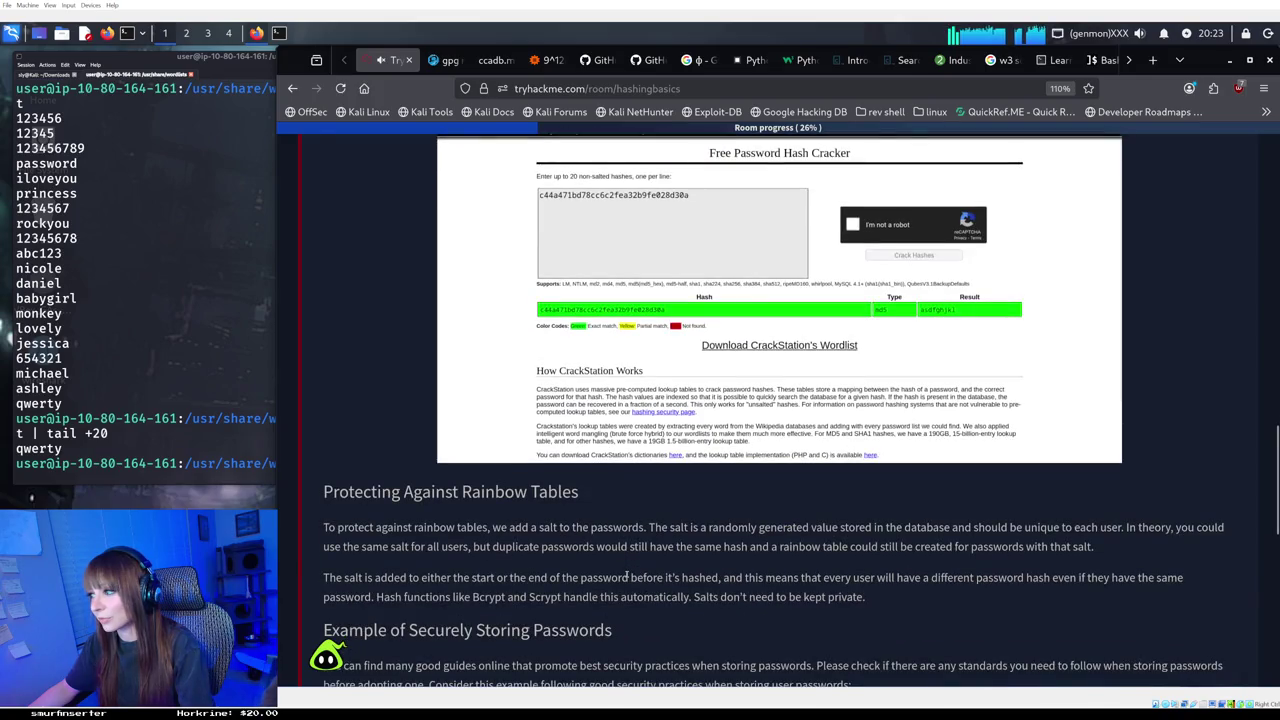
{"action": "scroll", "coordinate": [625, 573], "scroll_direction": "down", "scroll_amount": 7}
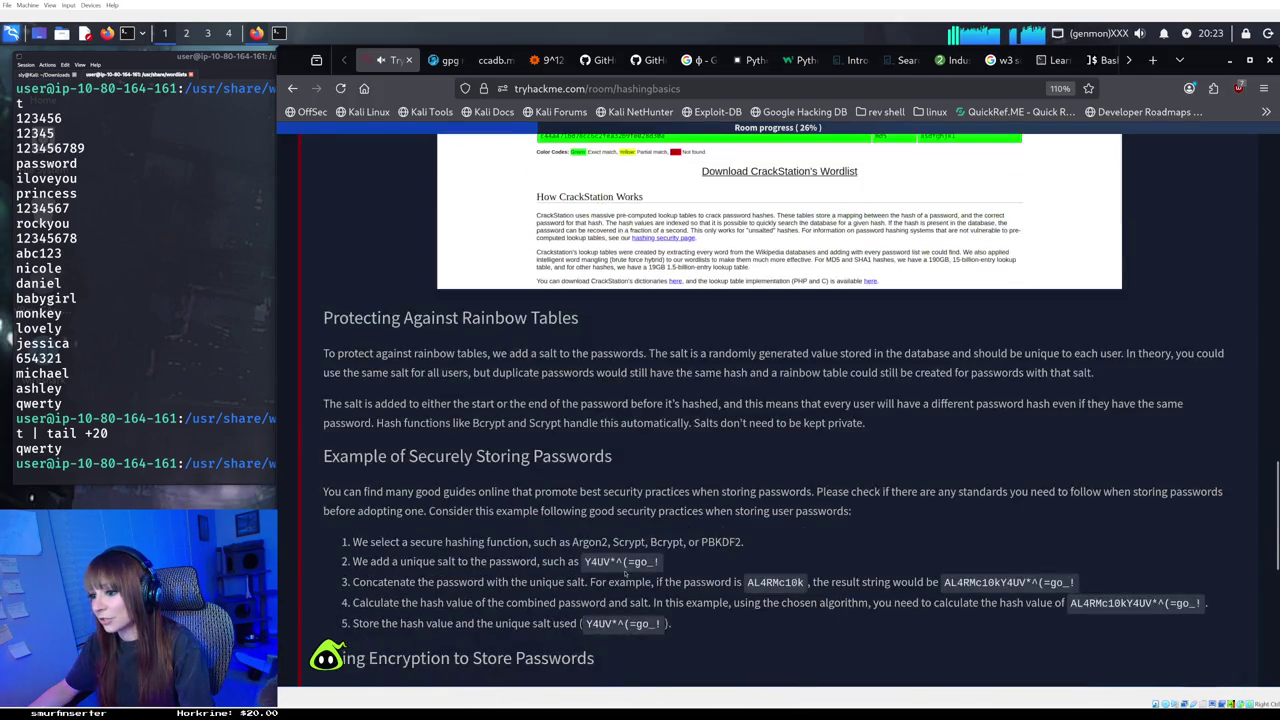
{"action": "scroll", "coordinate": [625, 573], "scroll_direction": "up", "scroll_amount": 4}
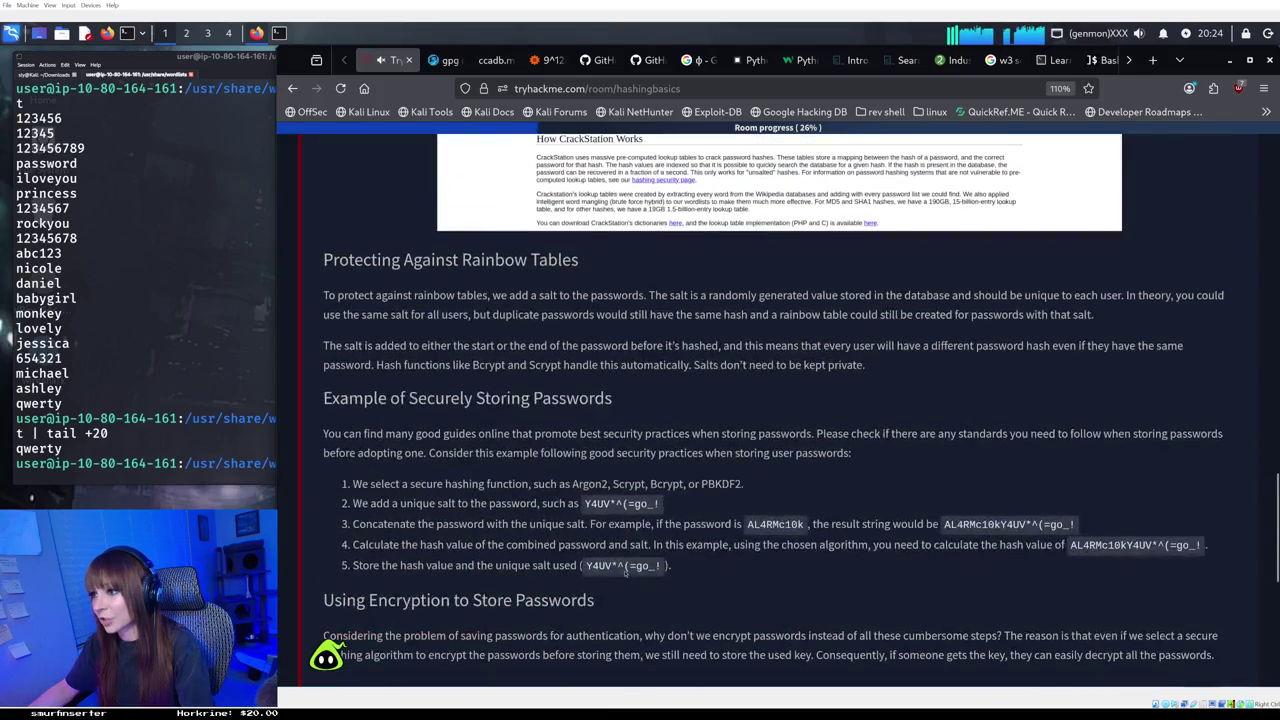
{"action": "scroll", "coordinate": [626, 573], "scroll_direction": "up", "scroll_amount": 8}
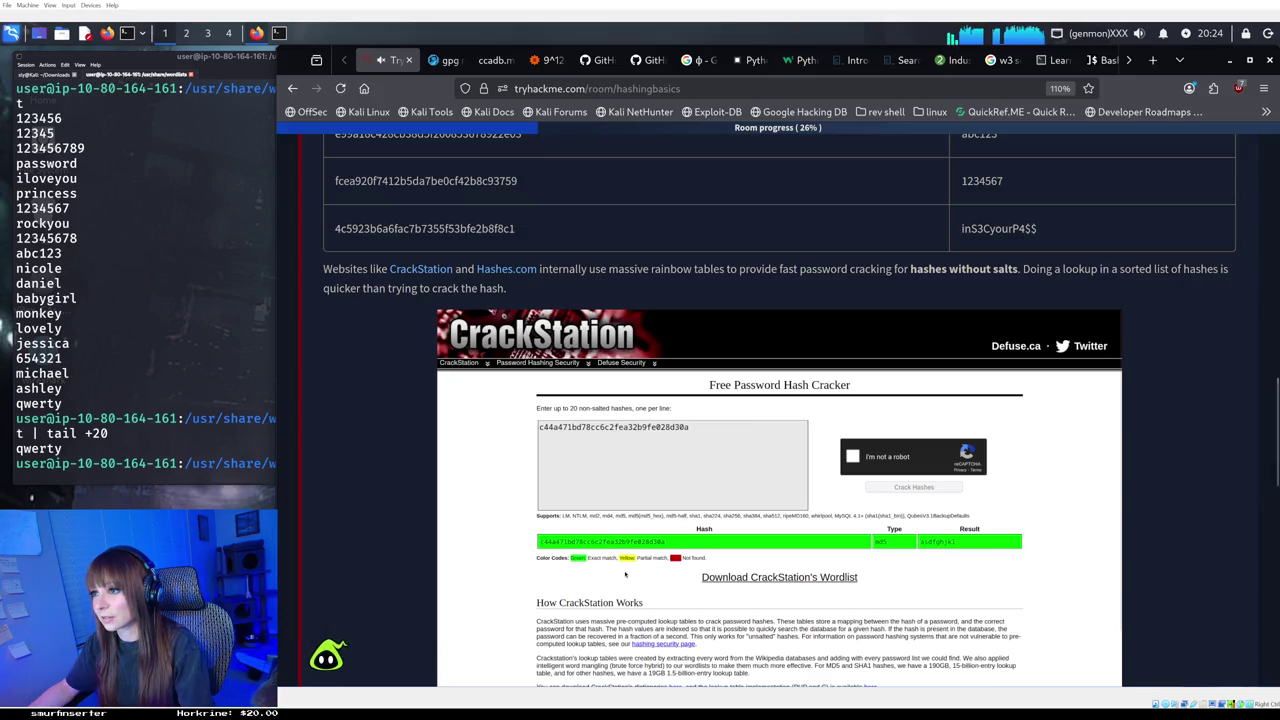
{"action": "scroll", "coordinate": [628, 567], "scroll_direction": "down", "scroll_amount": 5}
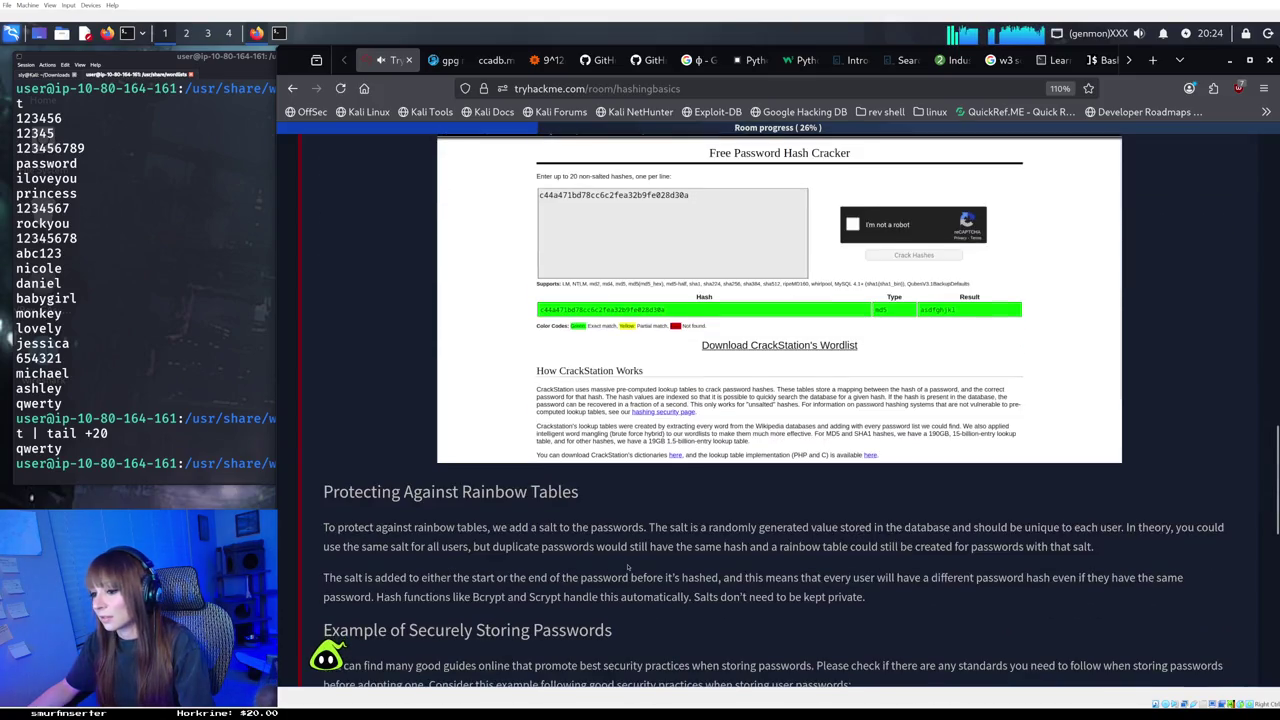
{"action": "scroll", "coordinate": [628, 567], "scroll_direction": "down", "scroll_amount": 2}
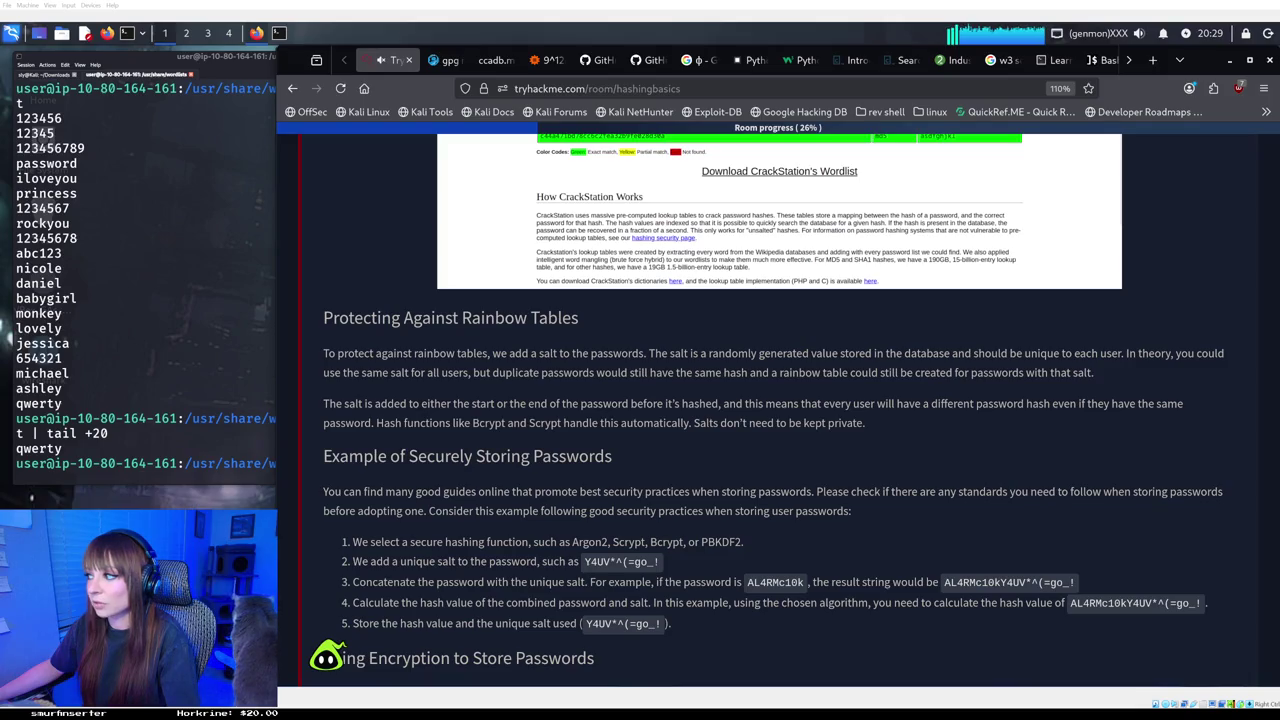
Scroll back up to the rainbow table listing passwords like 123456, abc123 and basketball
{"action": "scroll", "coordinate": [780, 420], "scroll_direction": "up", "scroll_amount": 7}
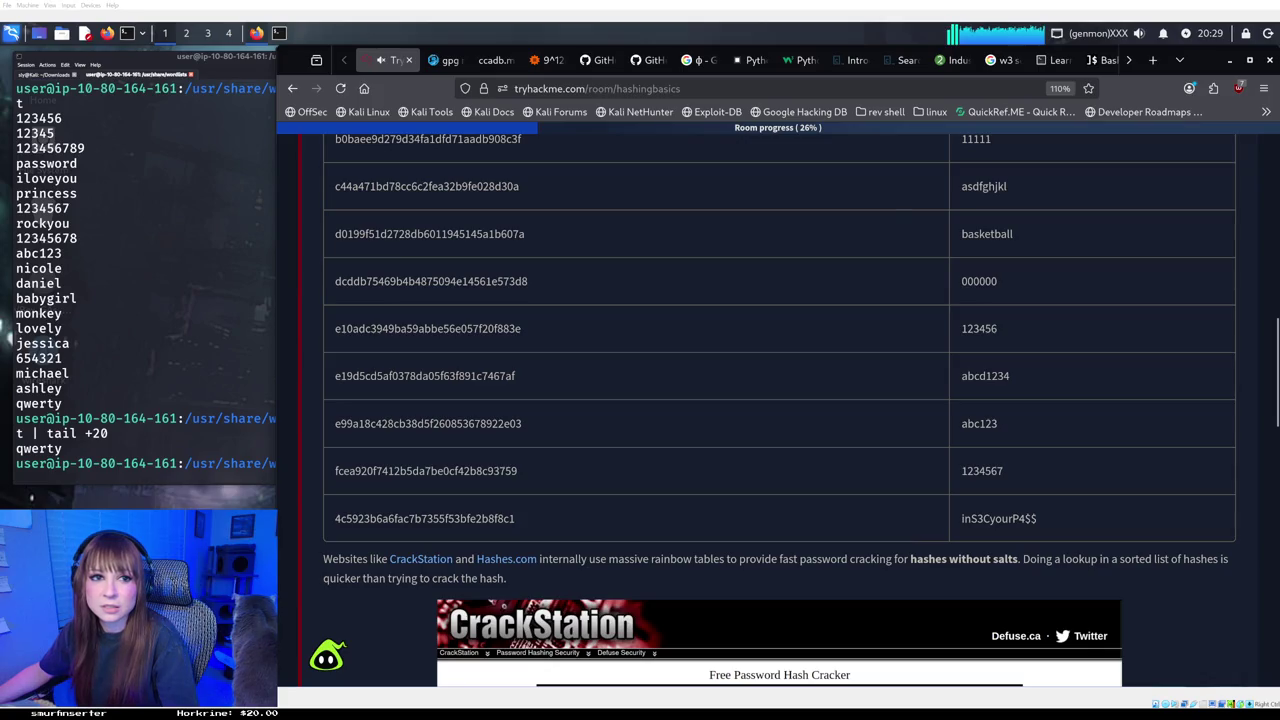
{"action": "scroll", "coordinate": [780, 420], "scroll_direction": "up", "scroll_amount": 2}
{"action": "scroll", "coordinate": [780, 420], "scroll_direction": "up", "scroll_amount": 2}
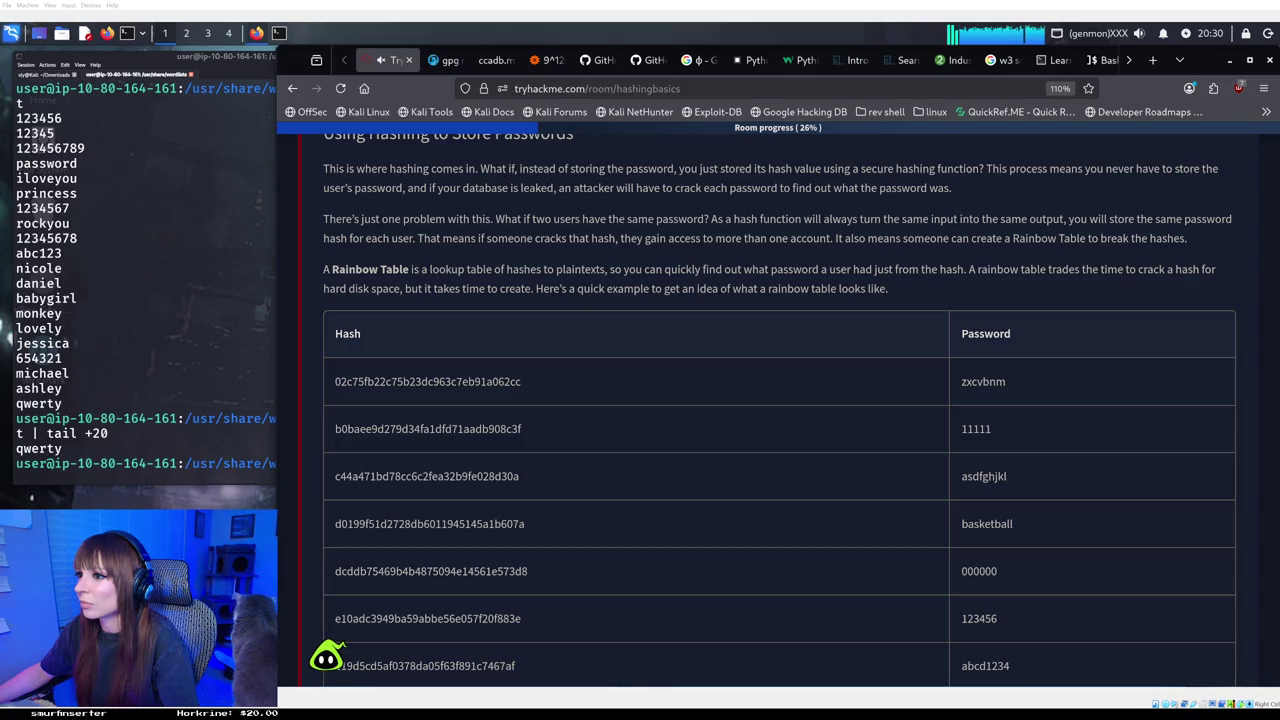
{"action": "scroll", "coordinate": [780, 400], "scroll_direction": "down", "scroll_amount": 1}
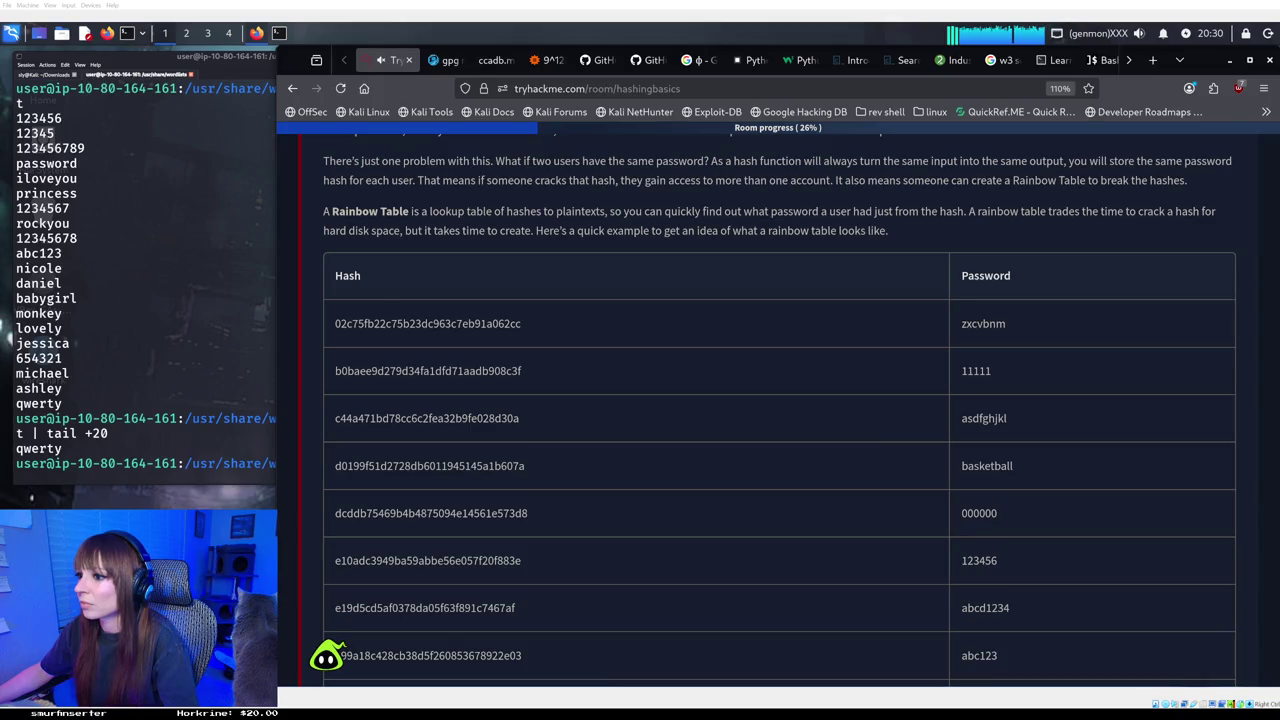
{"action": "scroll", "coordinate": [780, 400], "scroll_direction": "down", "scroll_amount": 5}
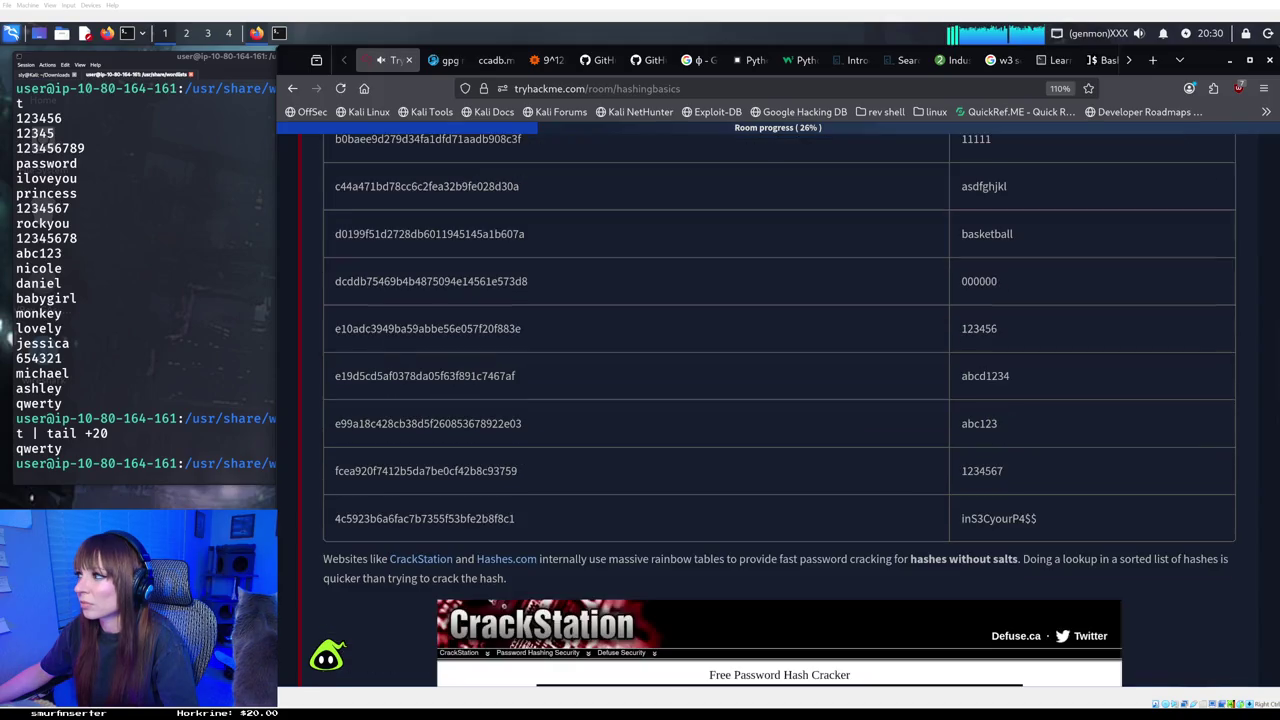
{"action": "scroll", "coordinate": [780, 400], "scroll_direction": "down", "scroll_amount": 10}
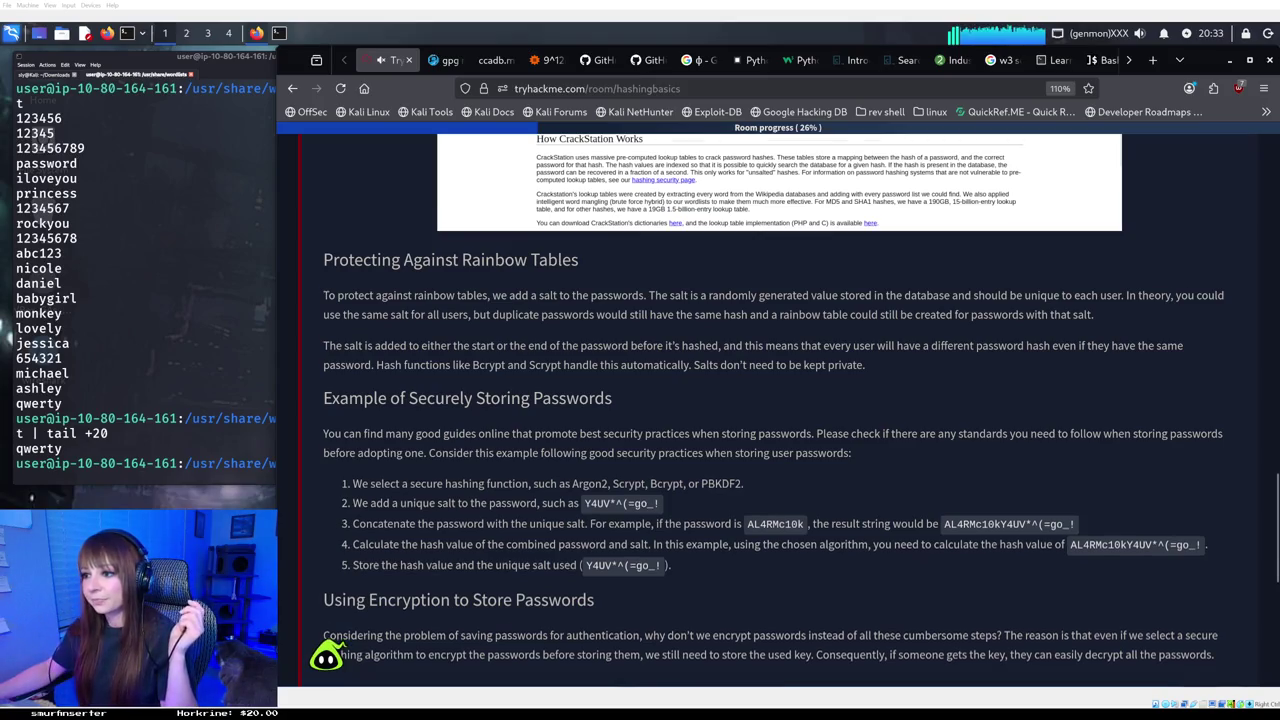
Scroll down past the final secure-storage step toward the Task 4 questions
{"action": "scroll", "coordinate": [780, 400], "scroll_direction": "down", "scroll_amount": 2}
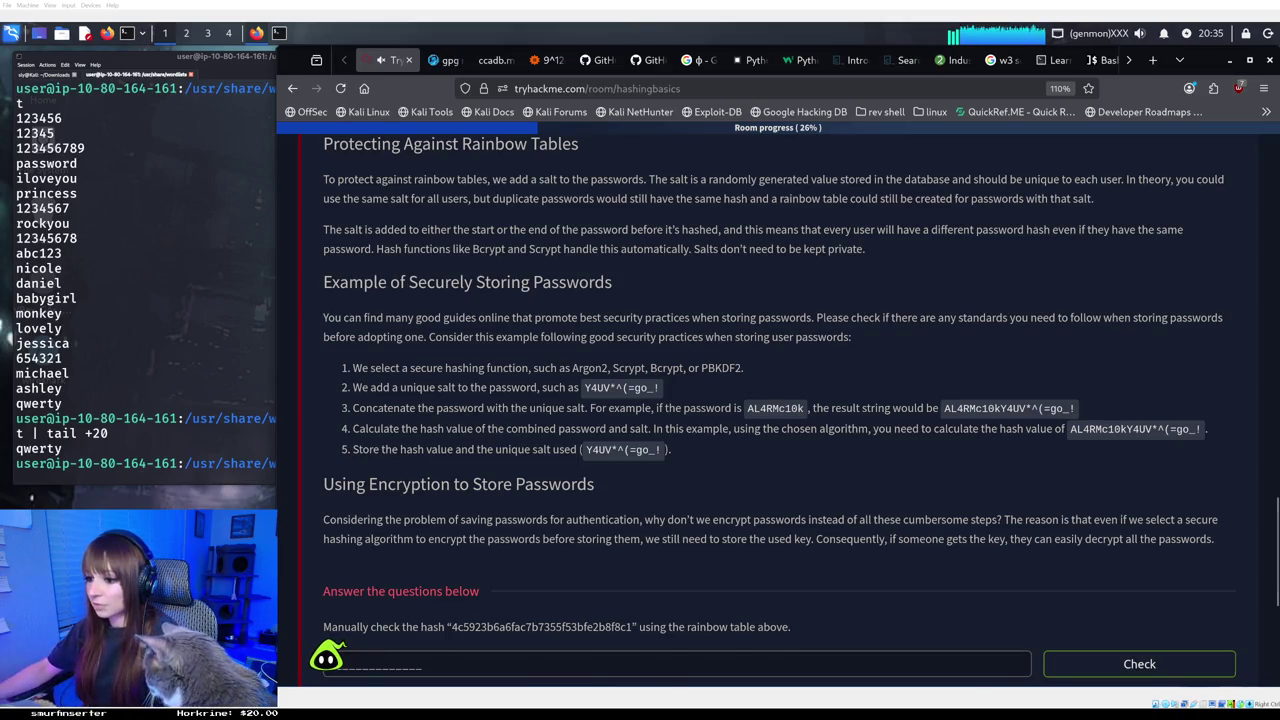
{"action": "scroll", "coordinate": [780, 400], "scroll_direction": "down", "scroll_amount": 2}
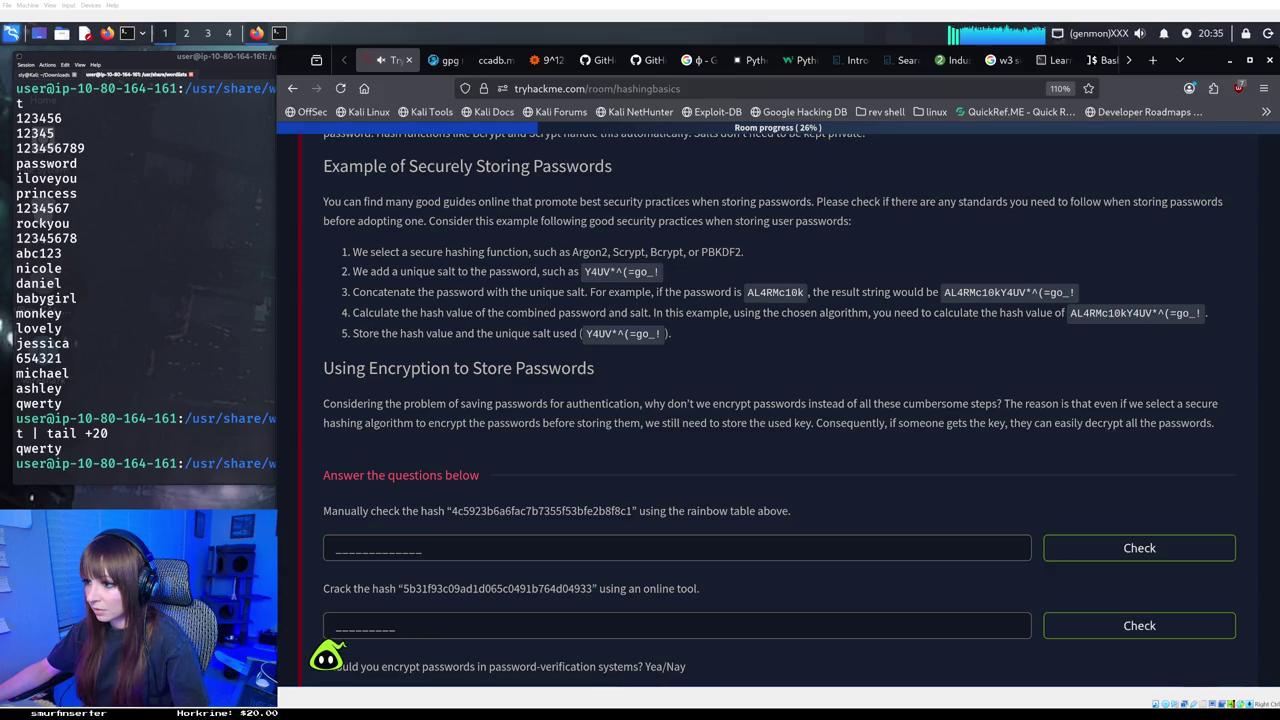
{"action": "scroll", "coordinate": [778, 400], "scroll_direction": "down", "scroll_amount": 1}
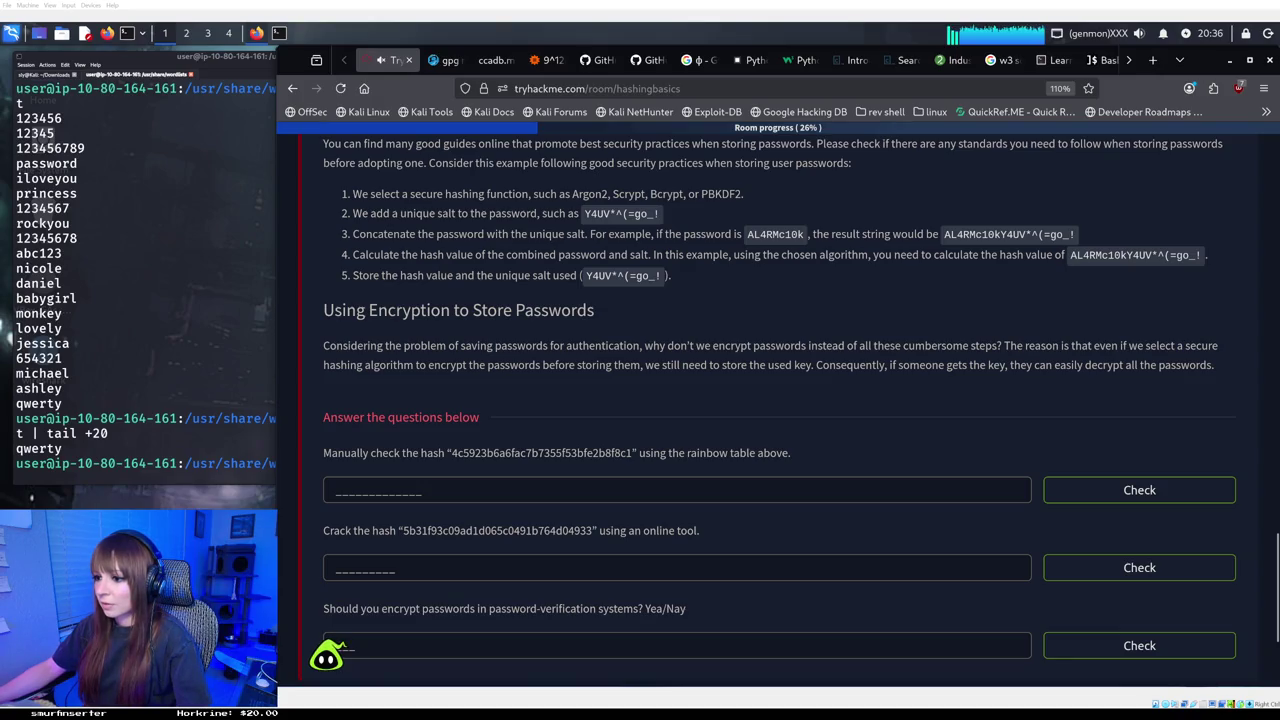
{"action": "scroll", "coordinate": [780, 400], "scroll_direction": "up", "scroll_amount": 8}
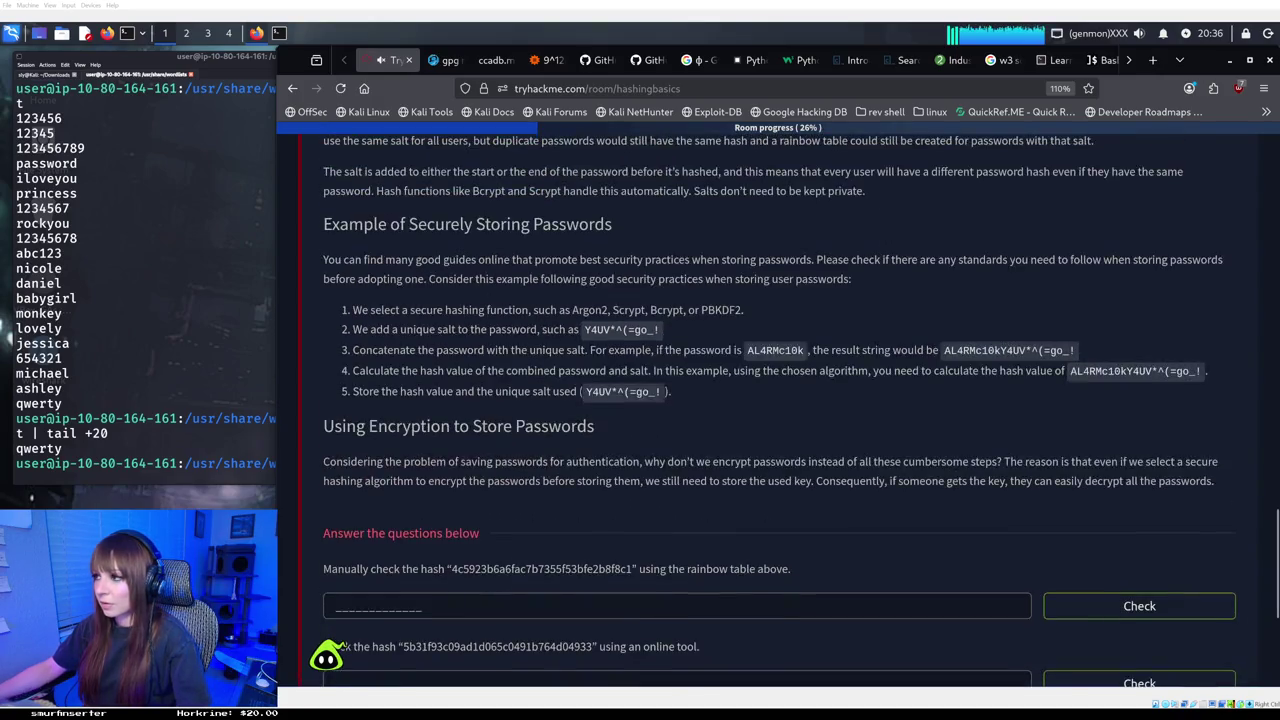
{"action": "scroll", "coordinate": [780, 400], "scroll_direction": "up", "scroll_amount": 4}
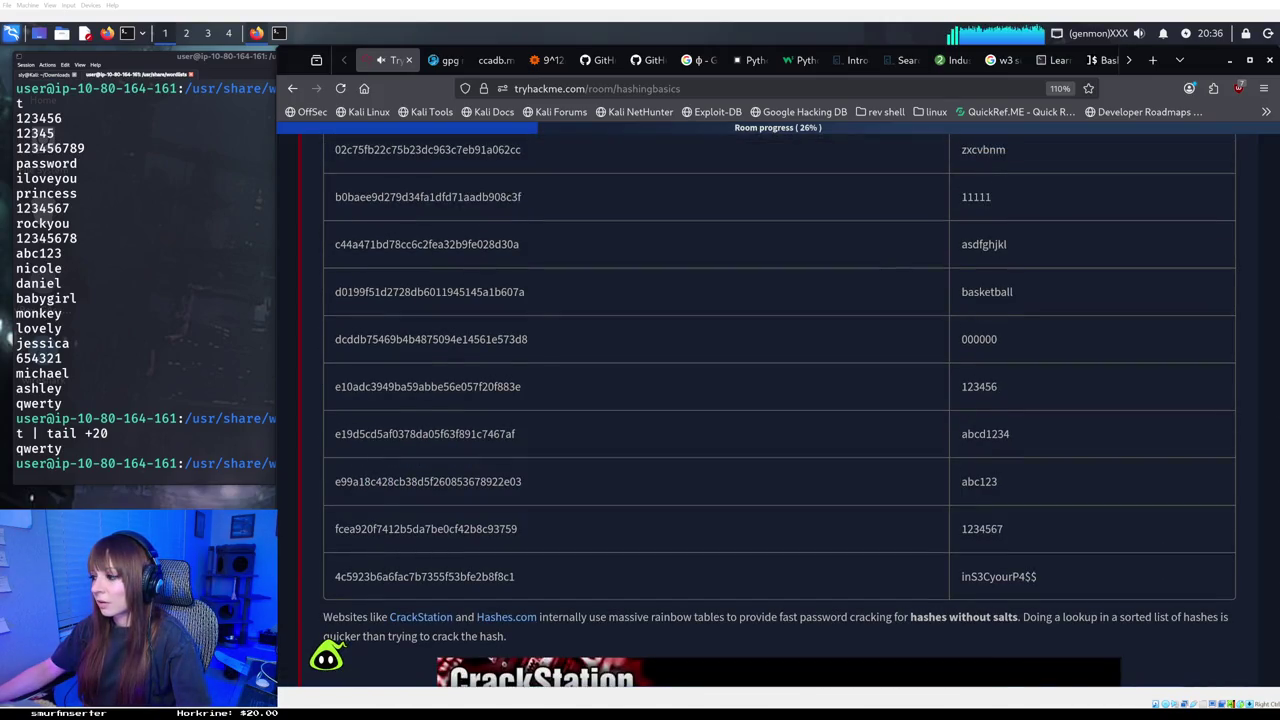
{"action": "scroll", "coordinate": [780, 400], "scroll_direction": "down", "scroll_amount": 3}
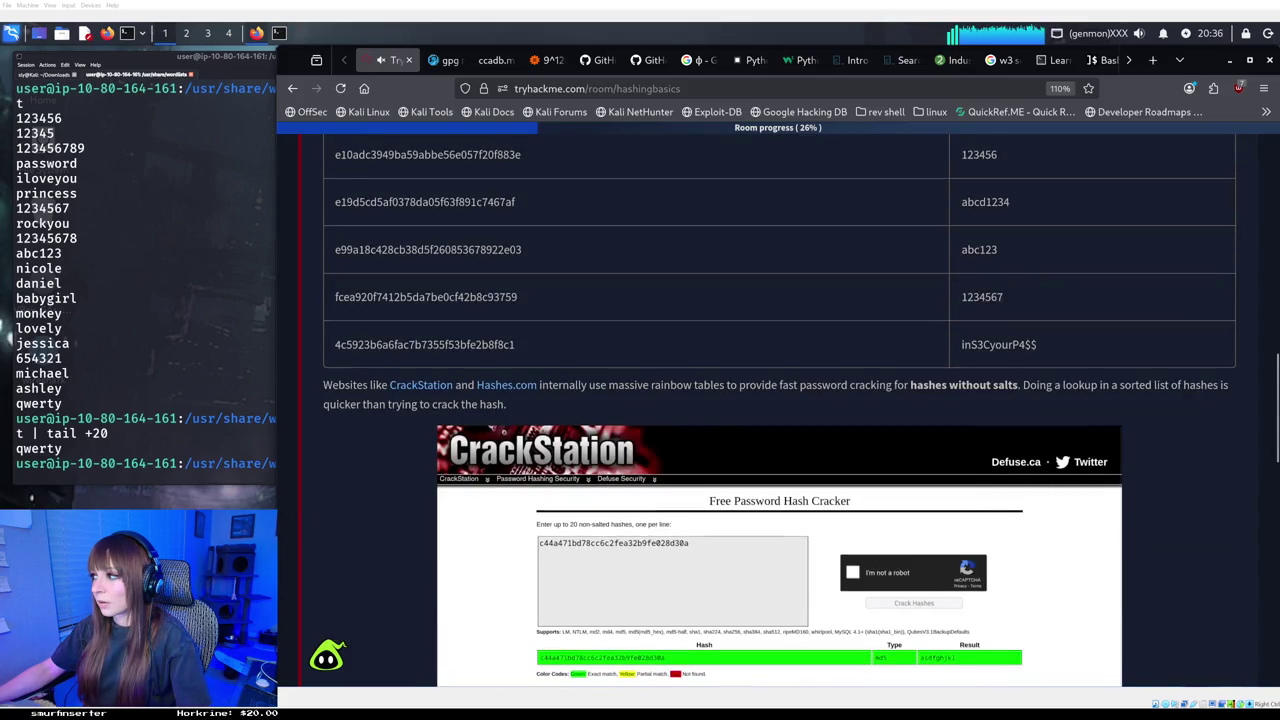
{"action": "left_click_drag", "start_coordinate": [962, 344], "coordinate": [1036, 346]}
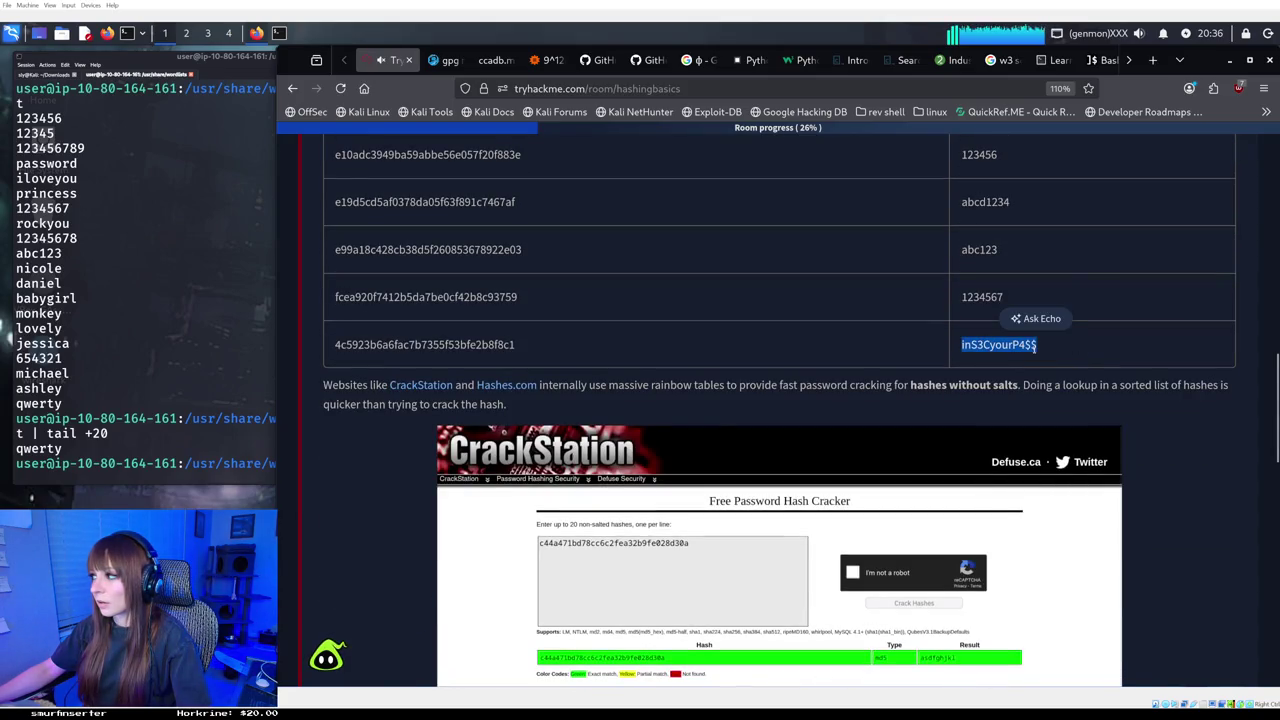
{"action": "right_click", "coordinate": [1035, 350]}
{"action": "left_click", "coordinate": [1045, 359]}
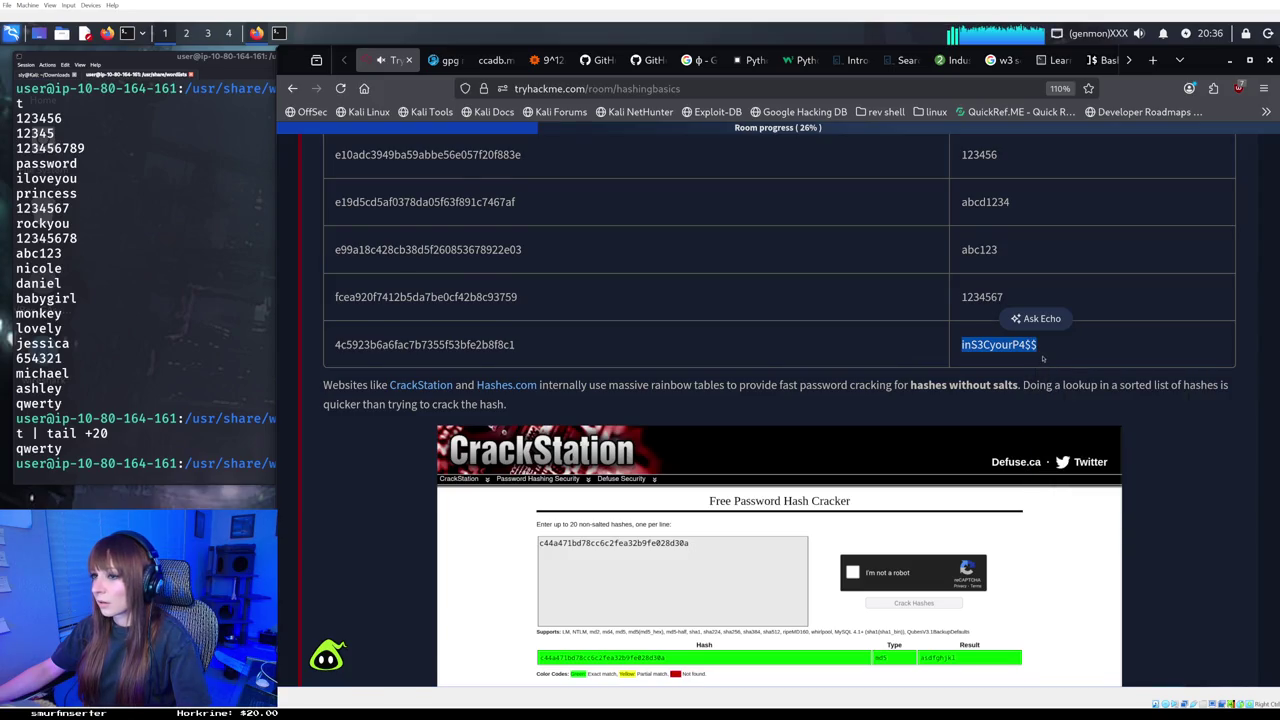
{"action": "scroll", "coordinate": [1042, 358], "scroll_direction": "up", "scroll_amount": 3}
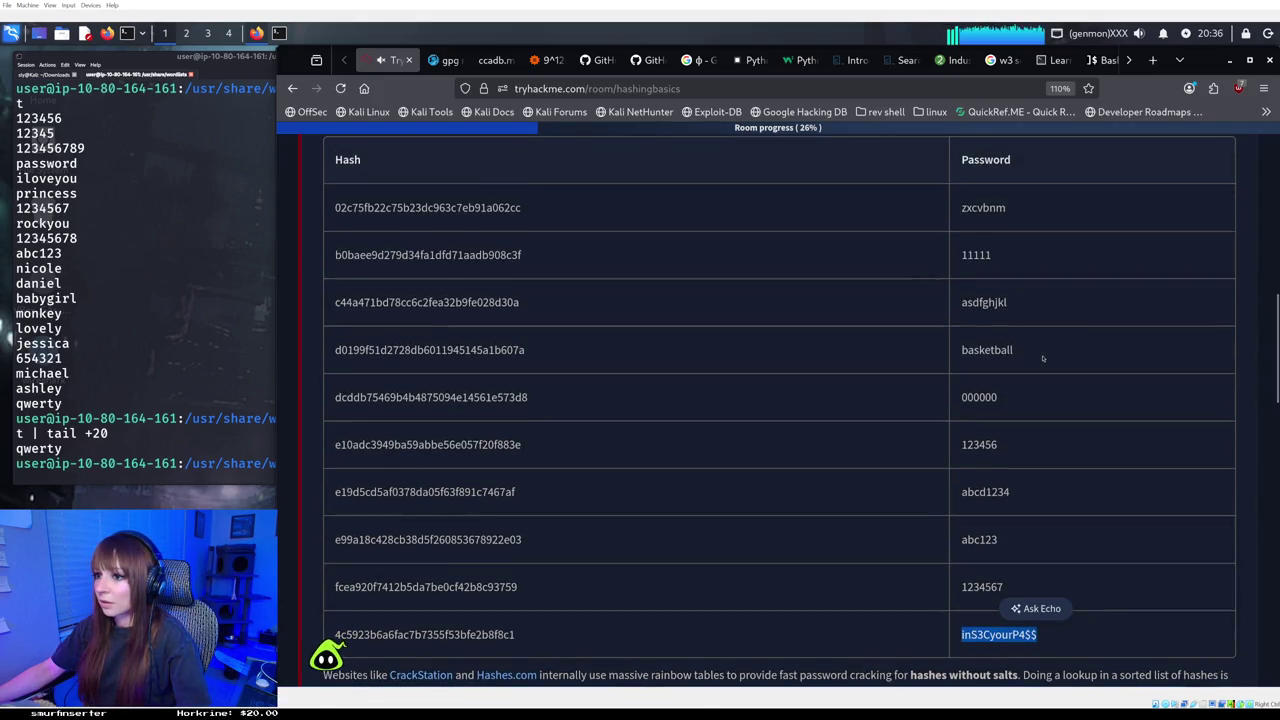
{"action": "scroll", "coordinate": [1043, 358], "scroll_direction": "down", "scroll_amount": 4}
{"action": "scroll", "coordinate": [1043, 358], "scroll_direction": "down", "scroll_amount": 10}
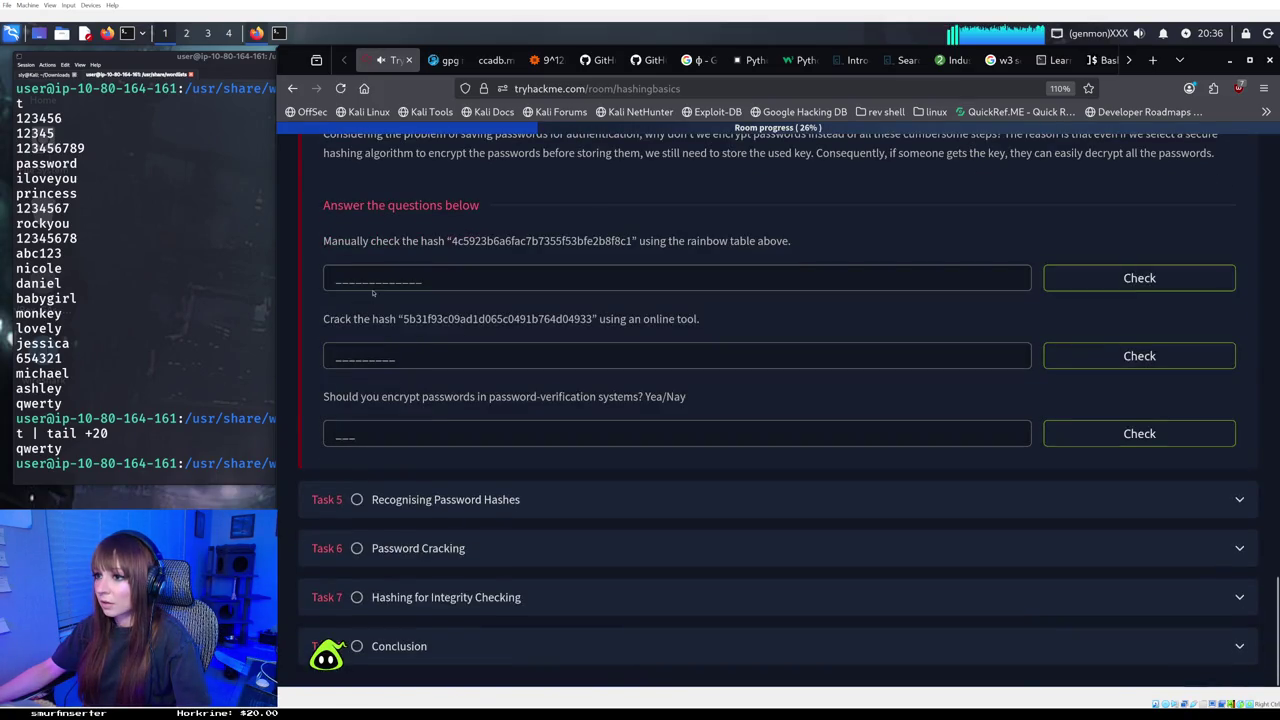
{"action": "right_click", "coordinate": [375, 281]}
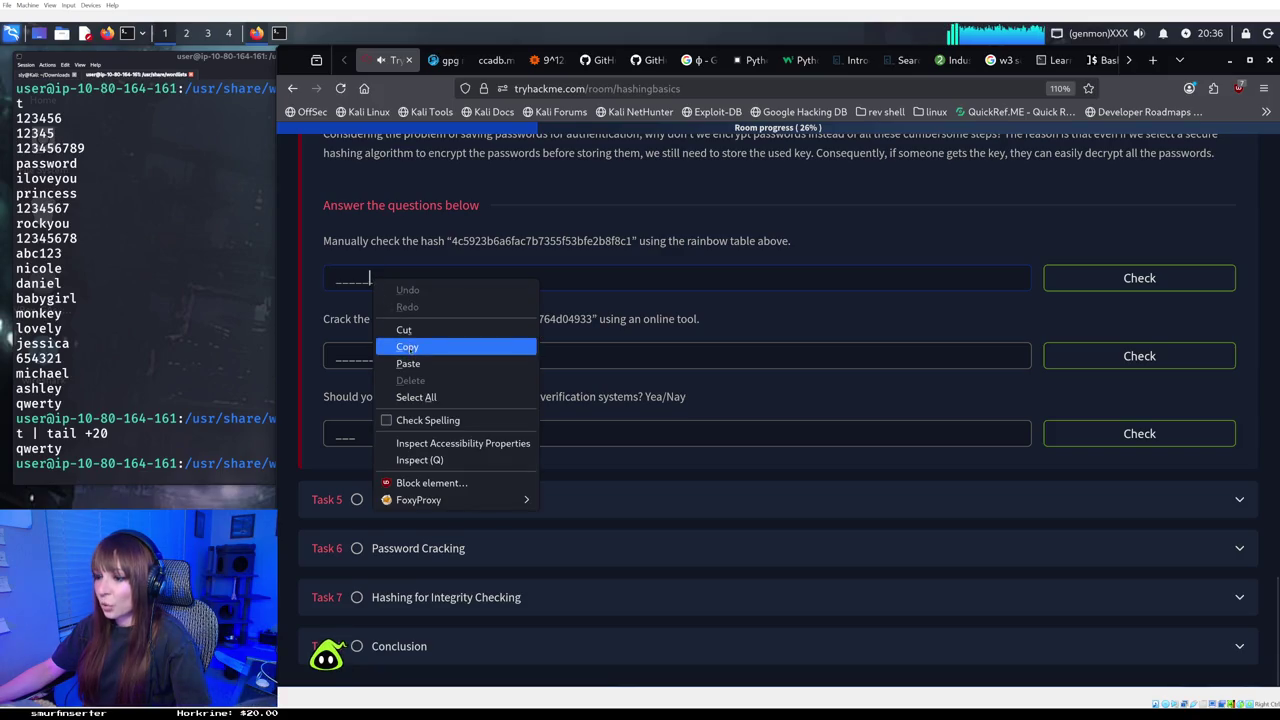
{"action": "left_click", "coordinate": [410, 364]}
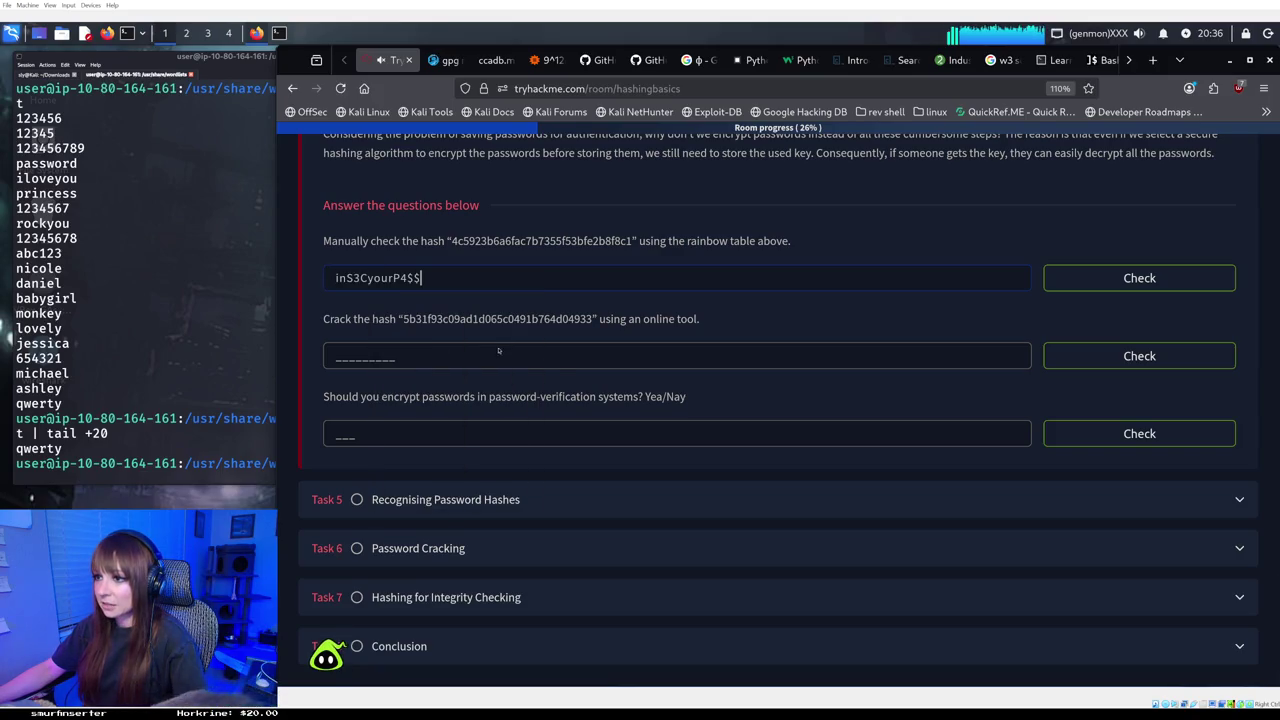
{"action": "left_click", "coordinate": [1133, 289]}
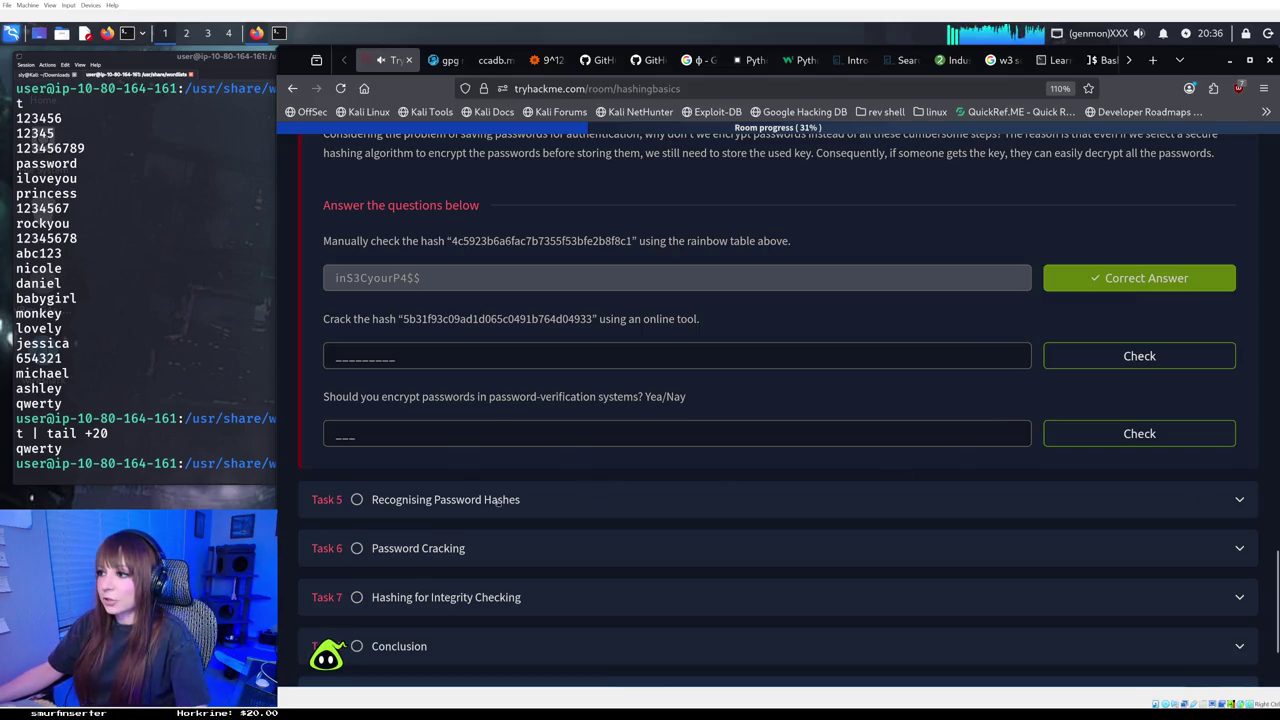
{"action": "left_click", "coordinate": [201, 452]}
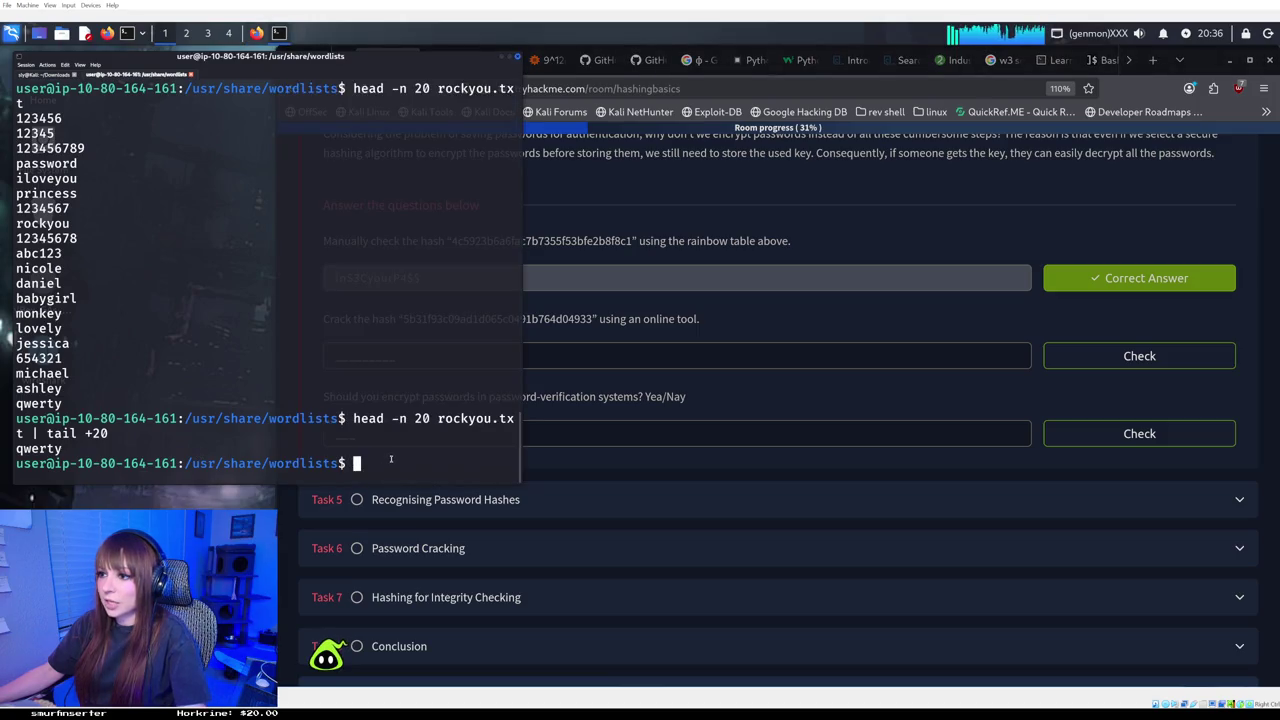
Run cd ~ and ls to list the home folder, showing Hashing-Basics and rockyou.txt
{"action": "type", "text": "has"}
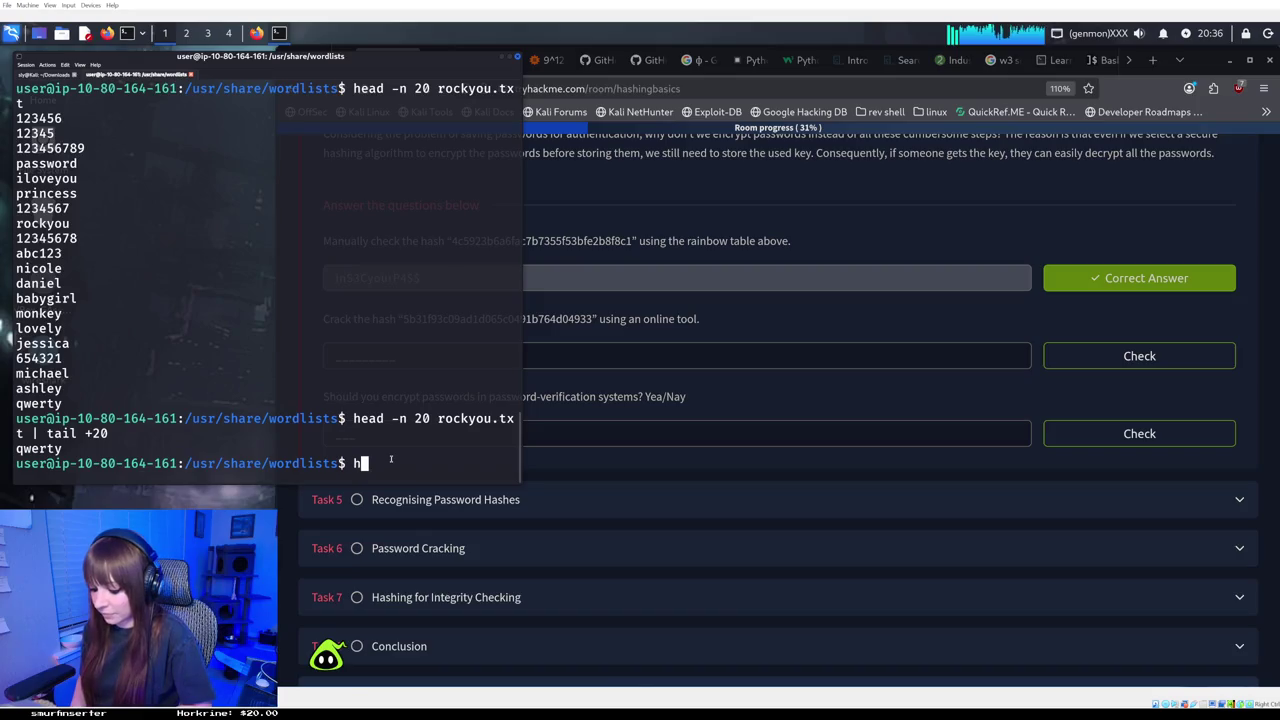
{"action": "key", "text": "BackSpace"}
{"action": "key", "text": "BackSpace"}
{"action": "key", "text": "BackSpace"}
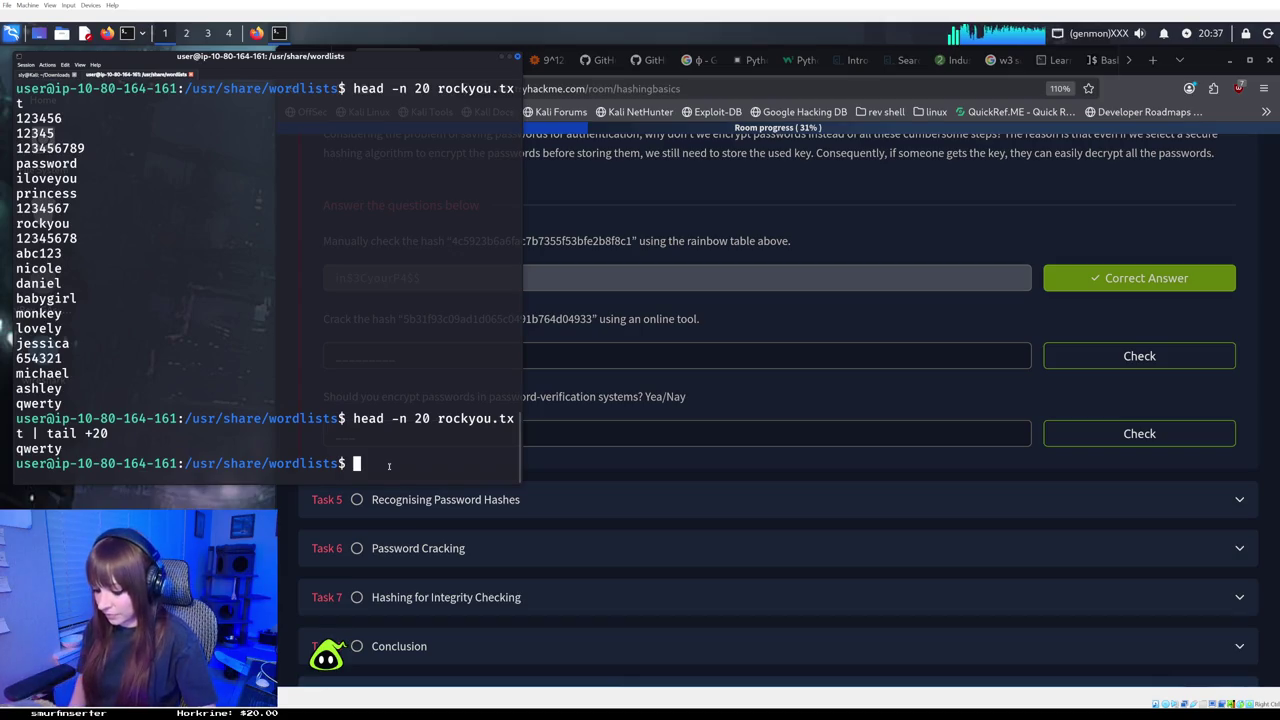
{"action": "type", "text": "cd ~"}
{"action": "key", "text": "Return"}
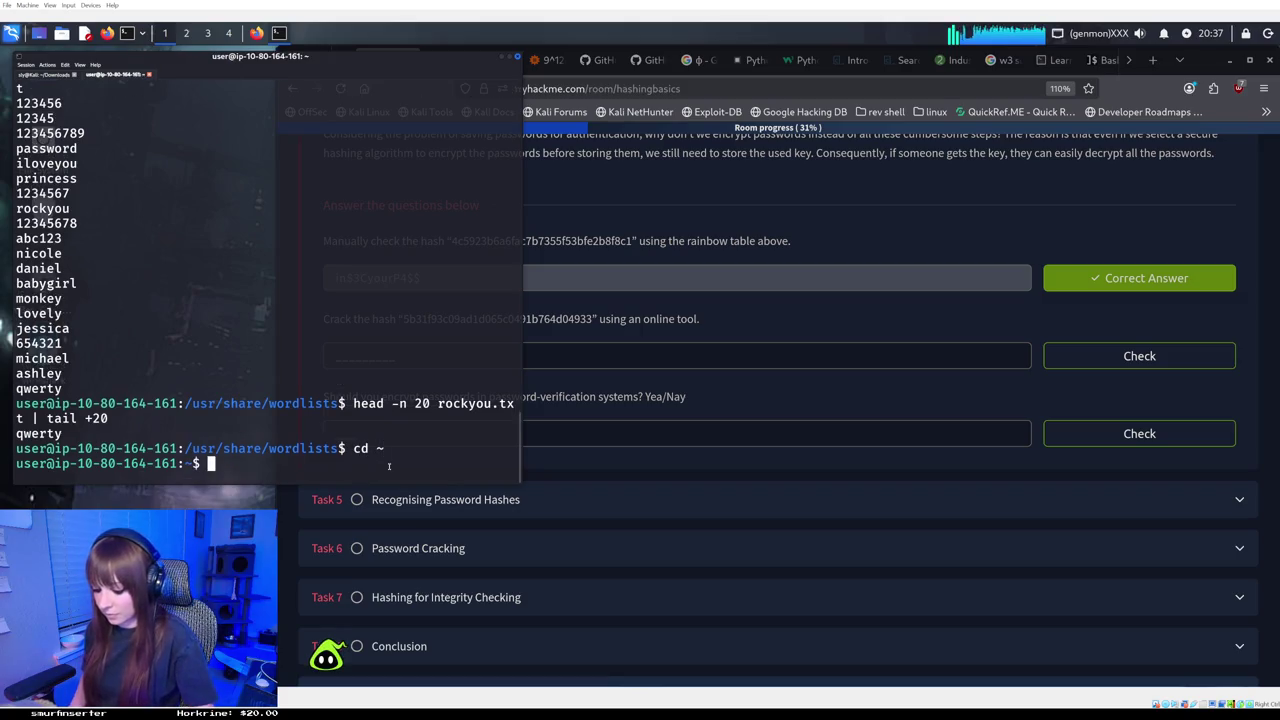
{"action": "type", "text": "ls"}
{"action": "key", "text": "Return"}
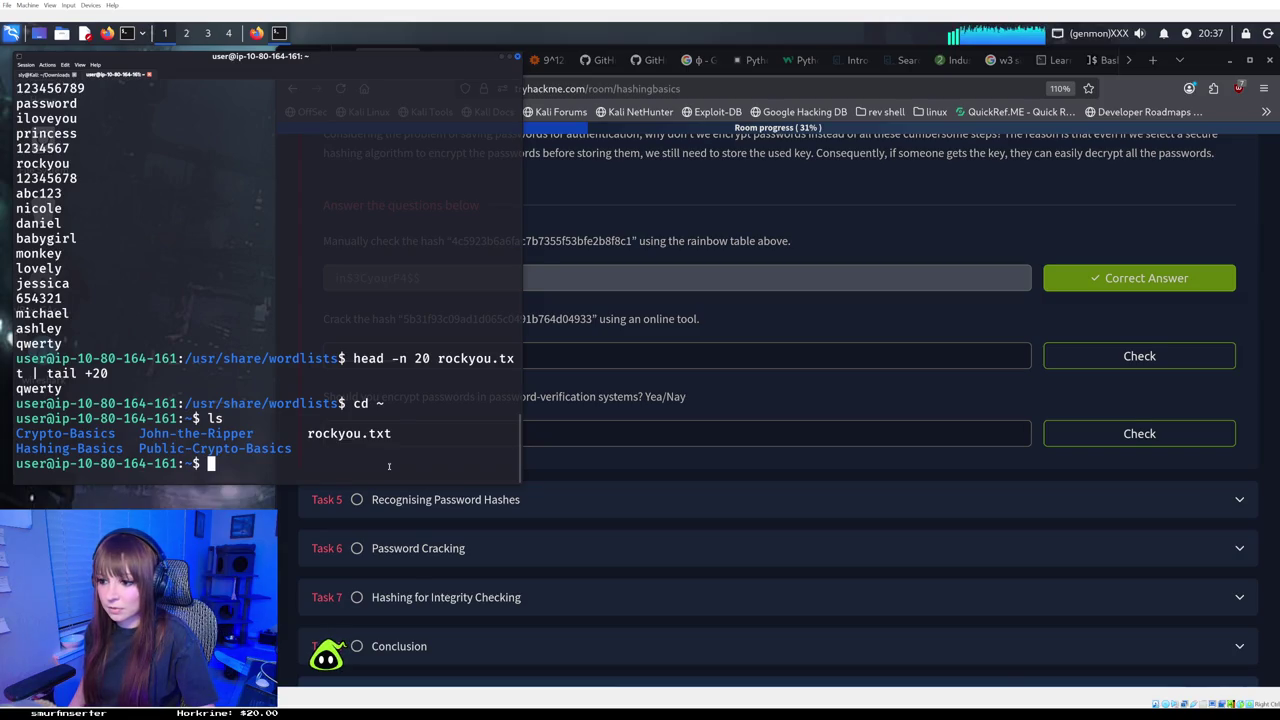
{"action": "left_click", "coordinate": [628, 427]}
{"action": "scroll", "coordinate": [628, 427], "scroll_direction": "down", "scroll_amount": 3}
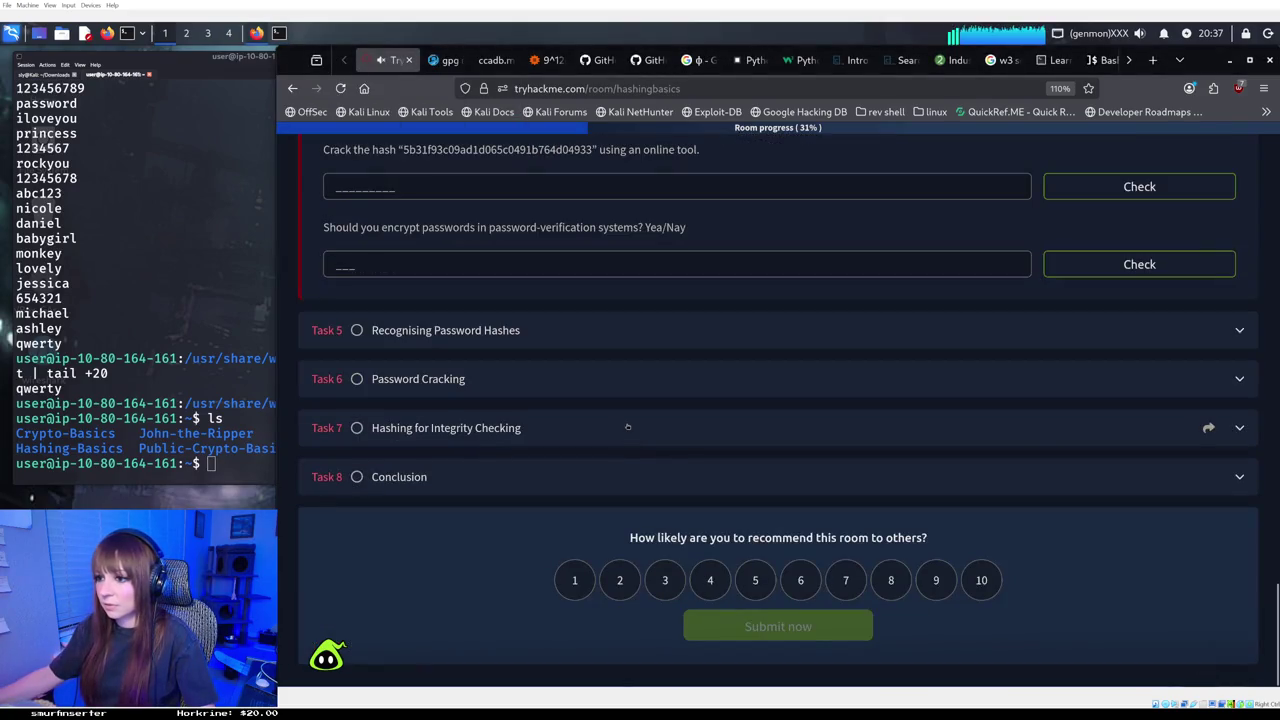
{"action": "scroll", "coordinate": [628, 427], "scroll_direction": "up", "scroll_amount": 3}
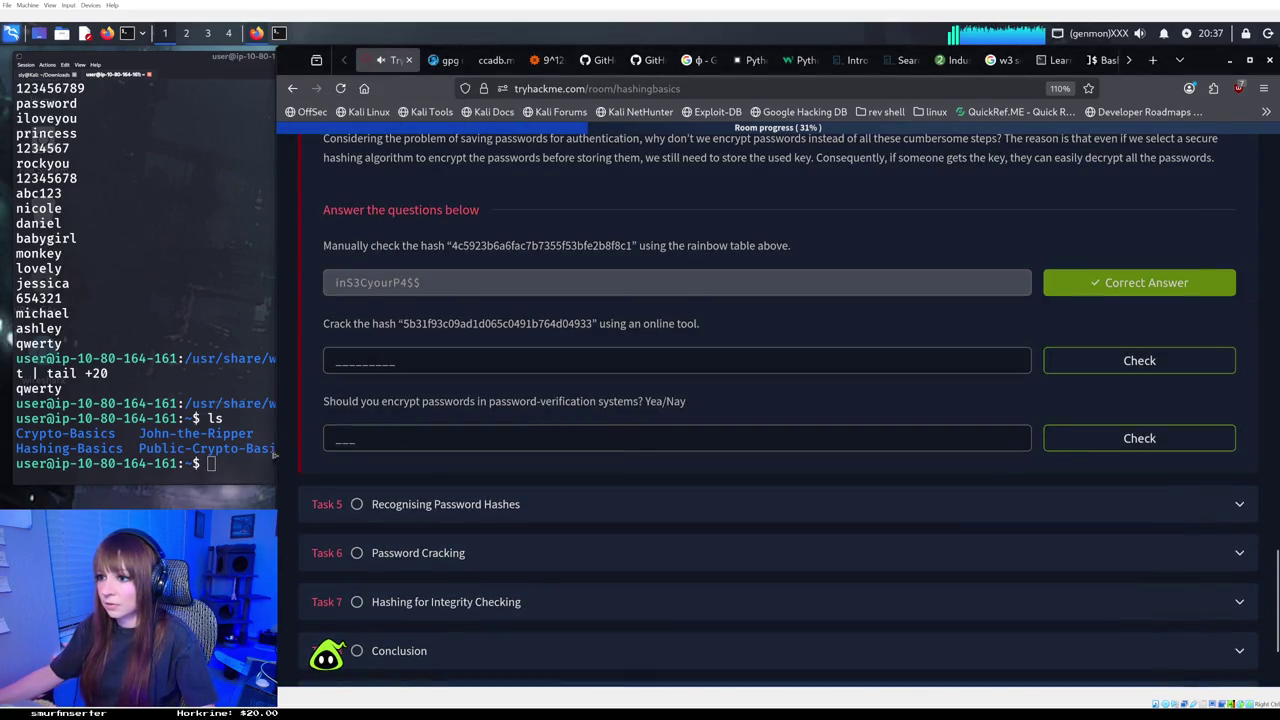
Cancel the current line and exit the SSH session back to local Kali
{"action": "left_click", "coordinate": [251, 467]}
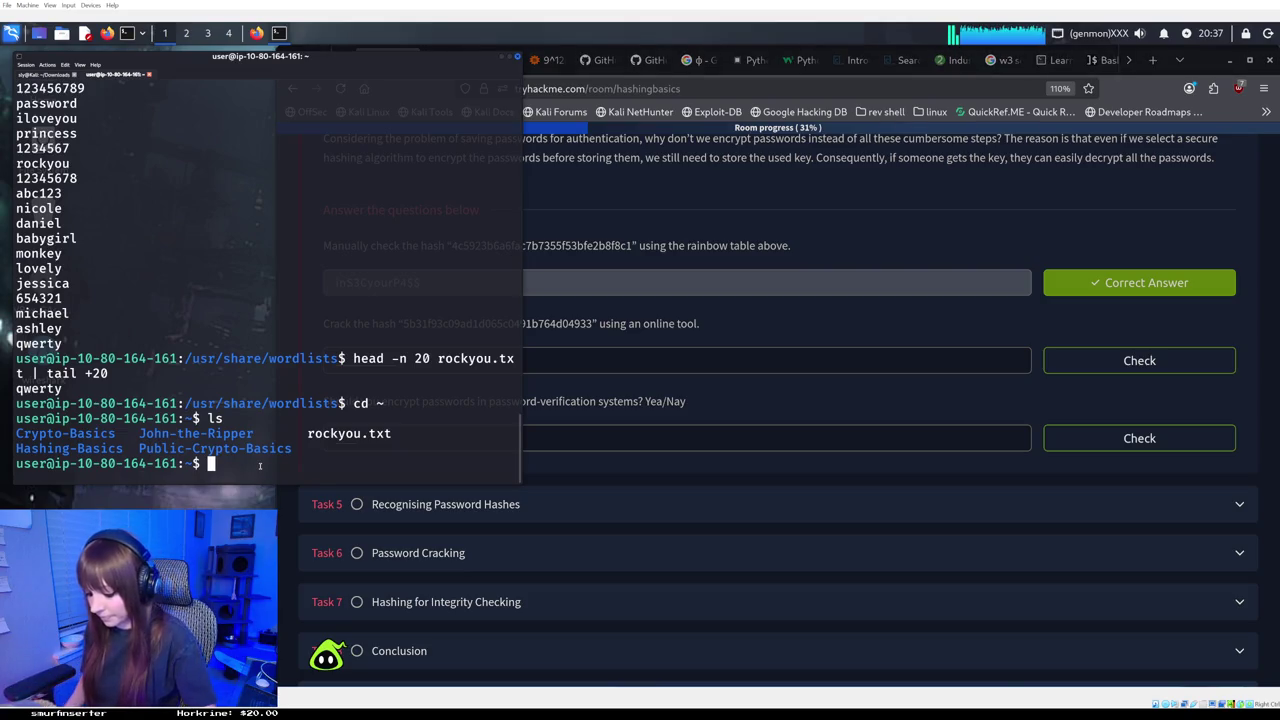
{"action": "key", "text": "ctrl+c"}
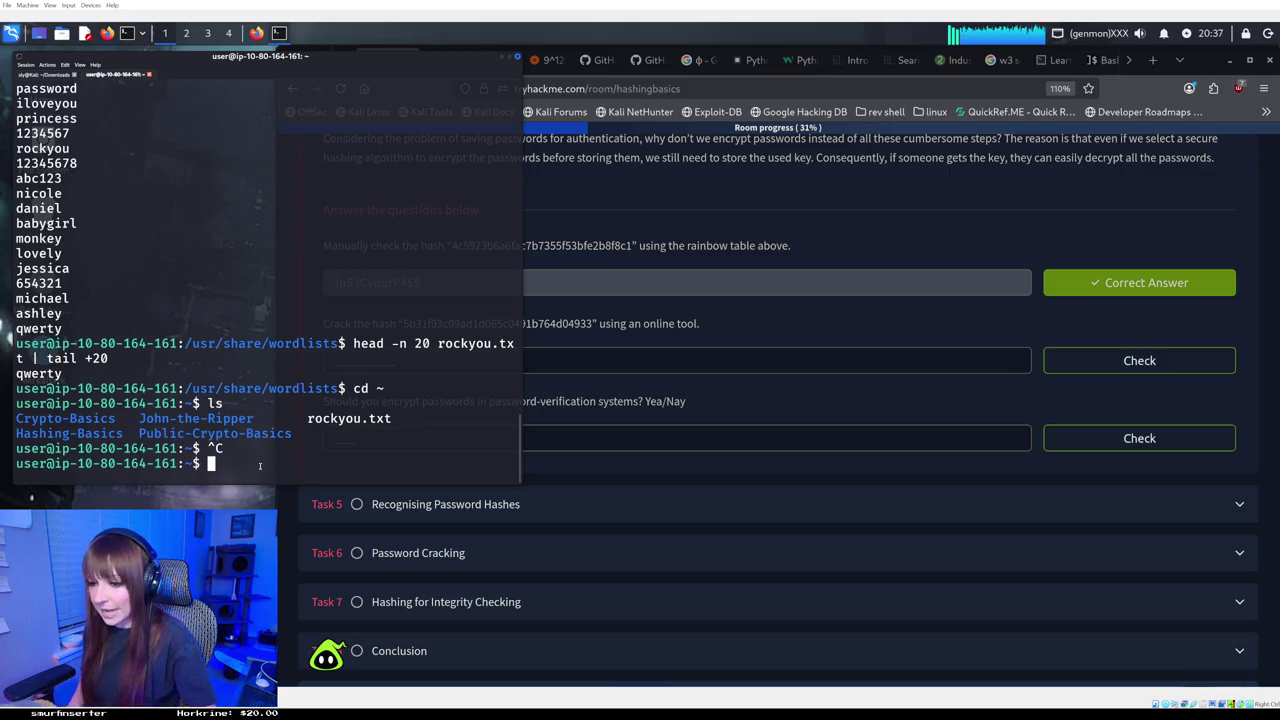
{"action": "type", "text": "exit"}
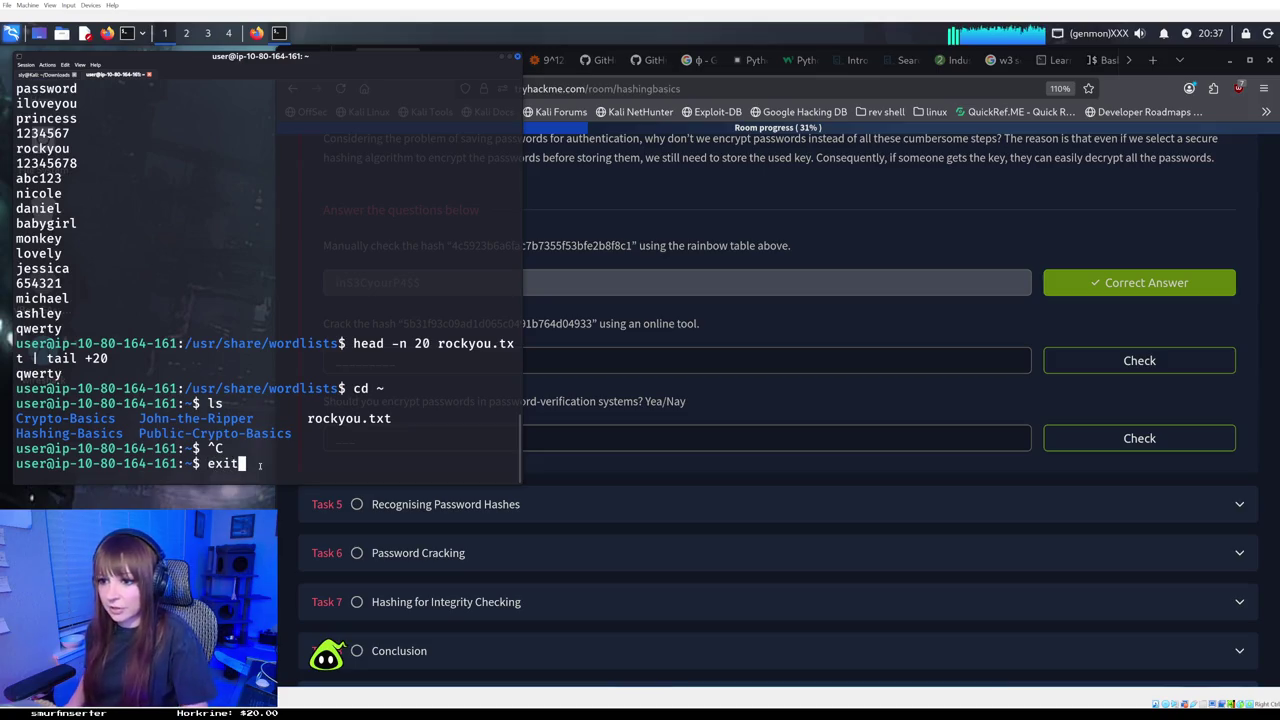
{"action": "key", "text": "Return"}
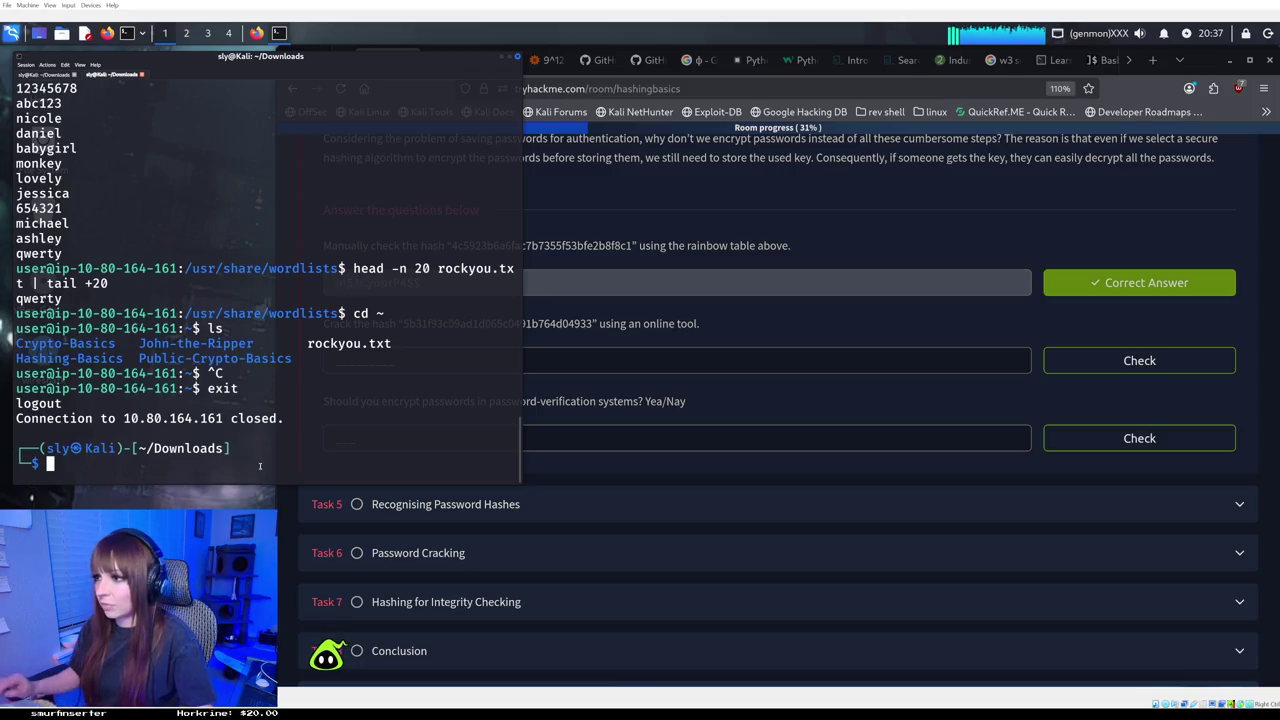
Move into ~/www and create an empty file with nano hash
{"action": "type", "text": "ha"}
{"action": "key", "text": "BackSpace"}
{"action": "key", "text": "BackSpace"}
{"action": "type", "text": "cd ~/"}
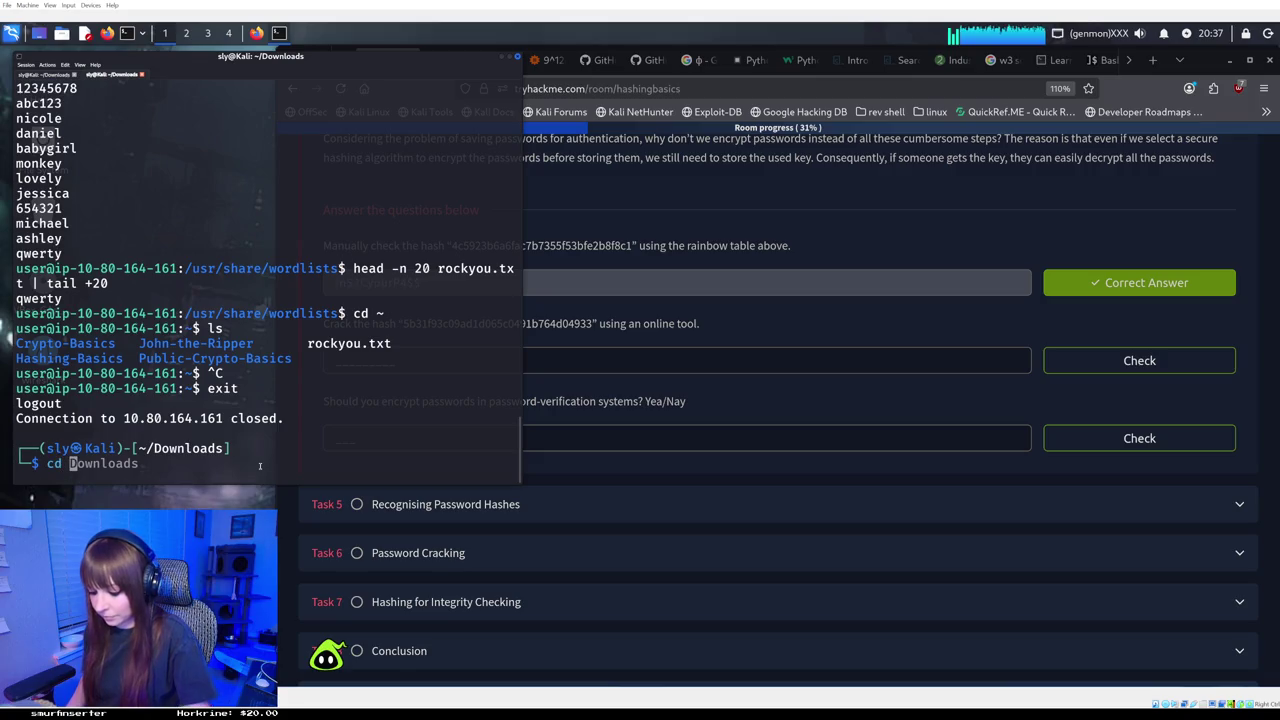
{"action": "type", "text": "www"}
{"action": "key", "text": "Return"}
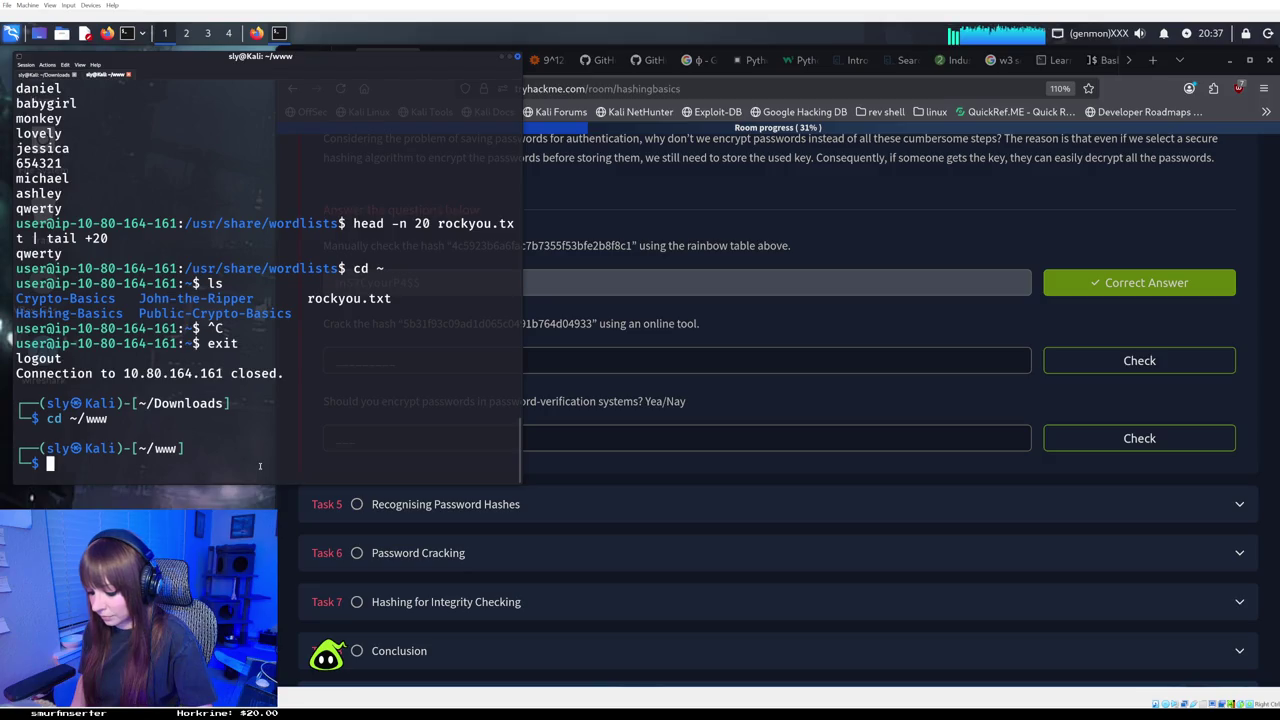
{"action": "type", "text": "nano ha"}
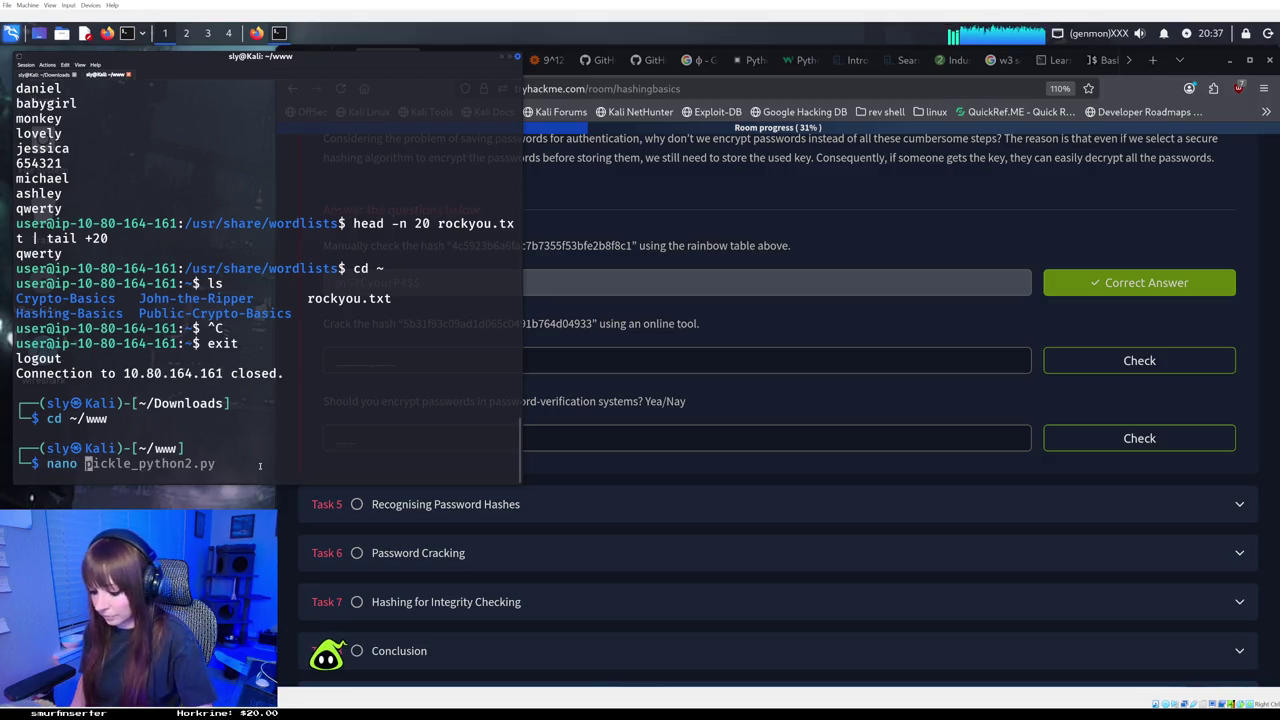
{"action": "type", "text": "sh"}
{"action": "key", "text": "Return"}
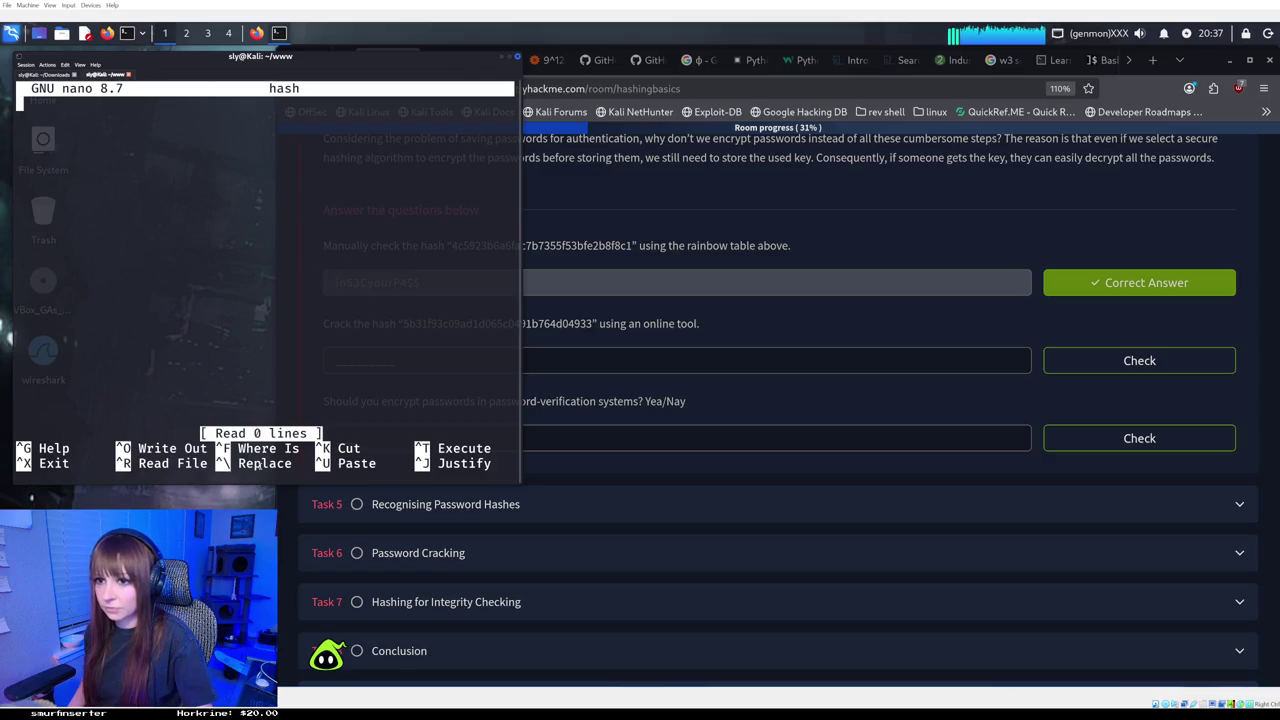
{"action": "left_click", "coordinate": [404, 323]}
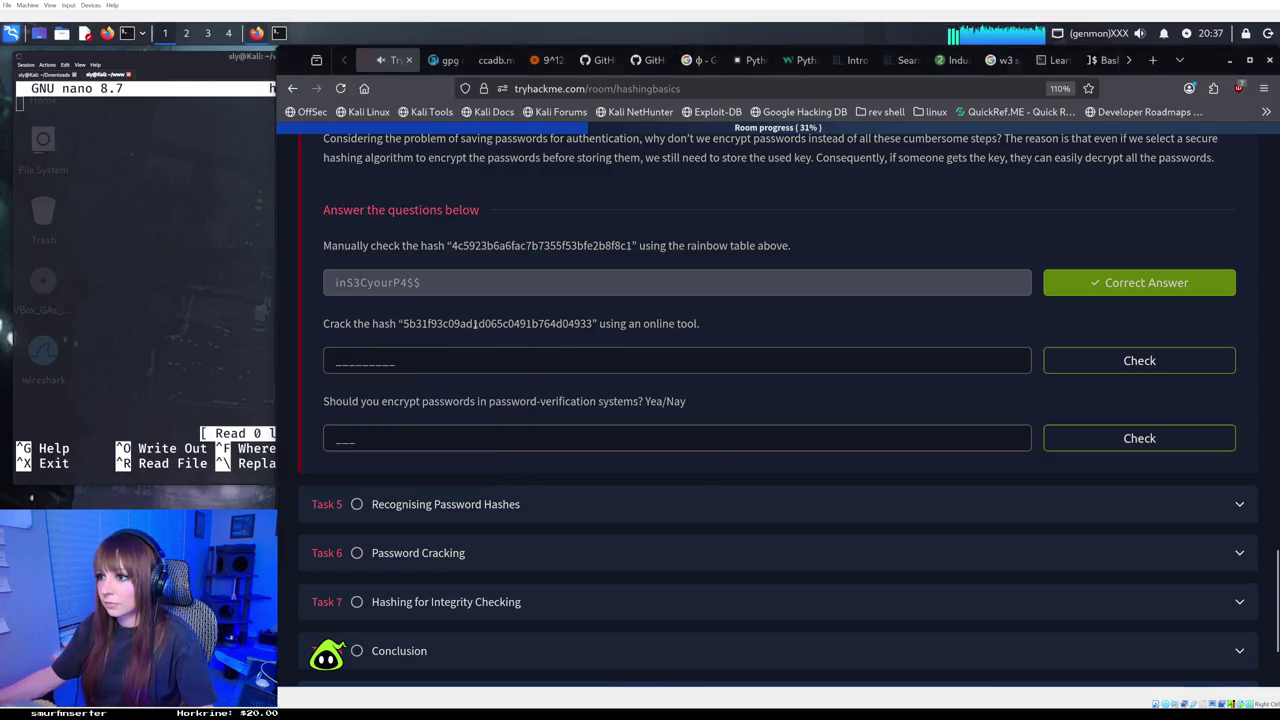
Select the hash 5b31f93c09ad1d065c0491b764d04933 in the Crack the hash question for copying
{"action": "mouse_move", "coordinate": [404, 323]}
{"action": "left_mouse_down"}
{"action": "mouse_move", "coordinate": [606, 323]}
{"action": "mouse_move", "coordinate": [594, 323]}
{"action": "left_mouse_up"}
{"action": "right_click", "coordinate": [595, 323]}
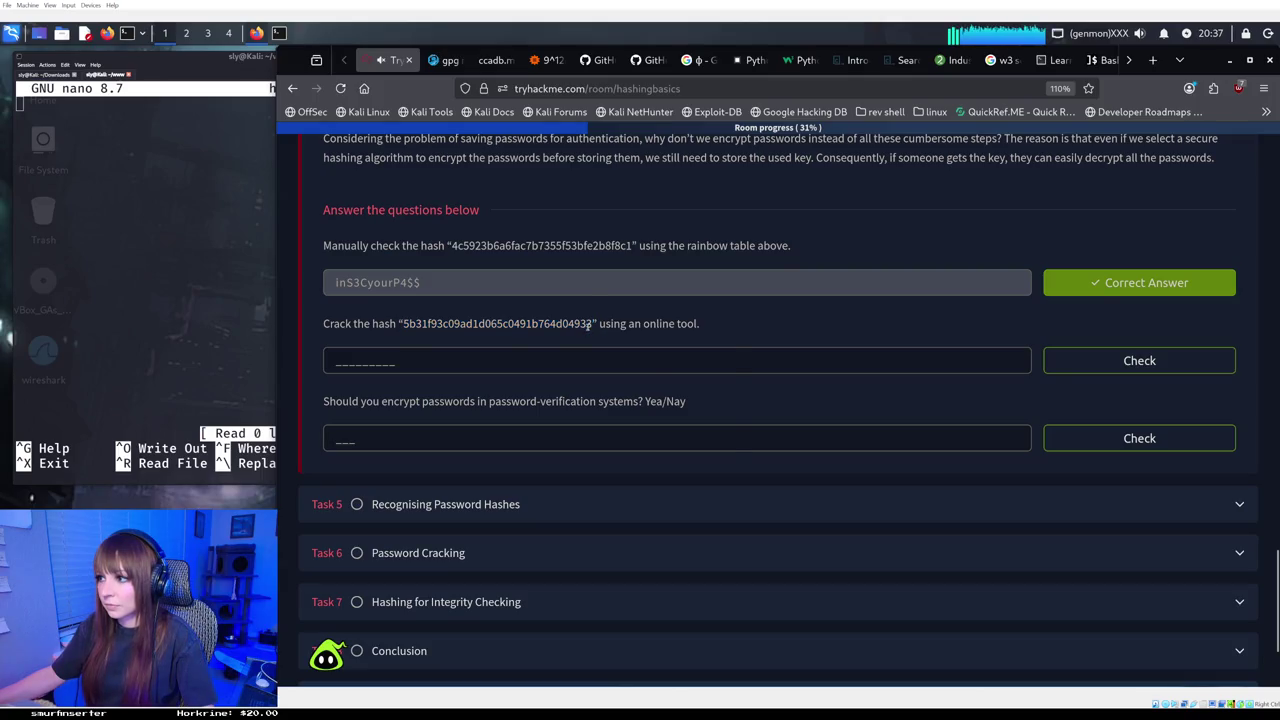
{"action": "left_click", "coordinate": [461, 323]}
{"action": "left_click_drag", "start_coordinate": [323, 323], "coordinate": [590, 323]}
{"action": "left_click", "coordinate": [586, 323]}
{"action": "double_click", "coordinate": [585, 323]}
{"action": "left_click", "coordinate": [582, 323]}
{"action": "double_click", "coordinate": [584, 323]}
{"action": "left_click", "coordinate": [584, 323]}
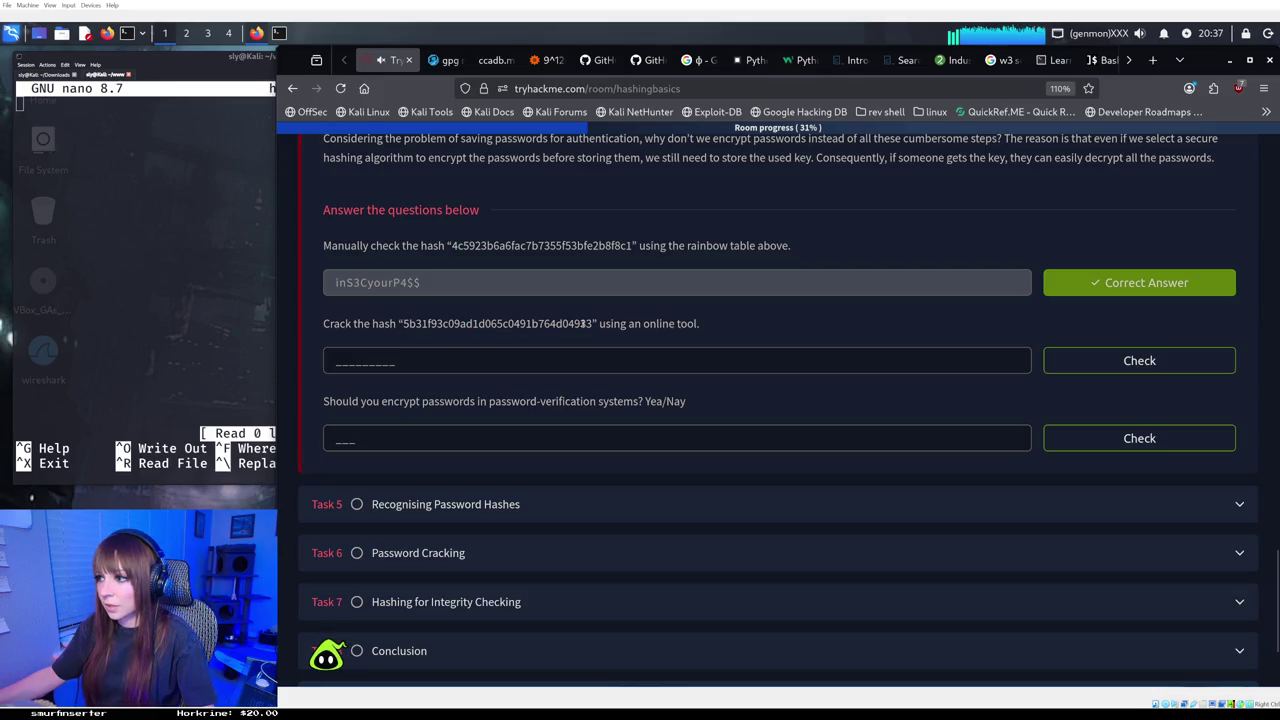
{"action": "left_click_drag", "start_coordinate": [592, 323], "coordinate": [403, 323]}
{"action": "key", "text": "ctrl+c"}
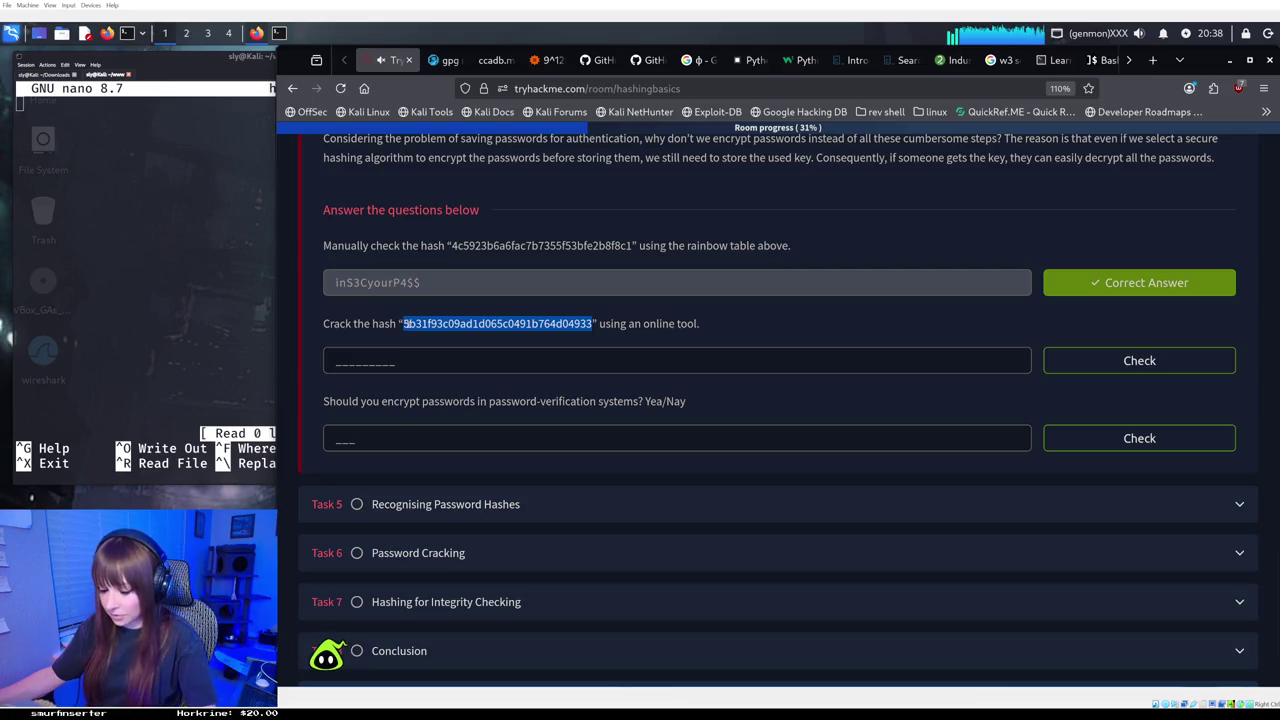
{"action": "left_click", "coordinate": [211, 223]}
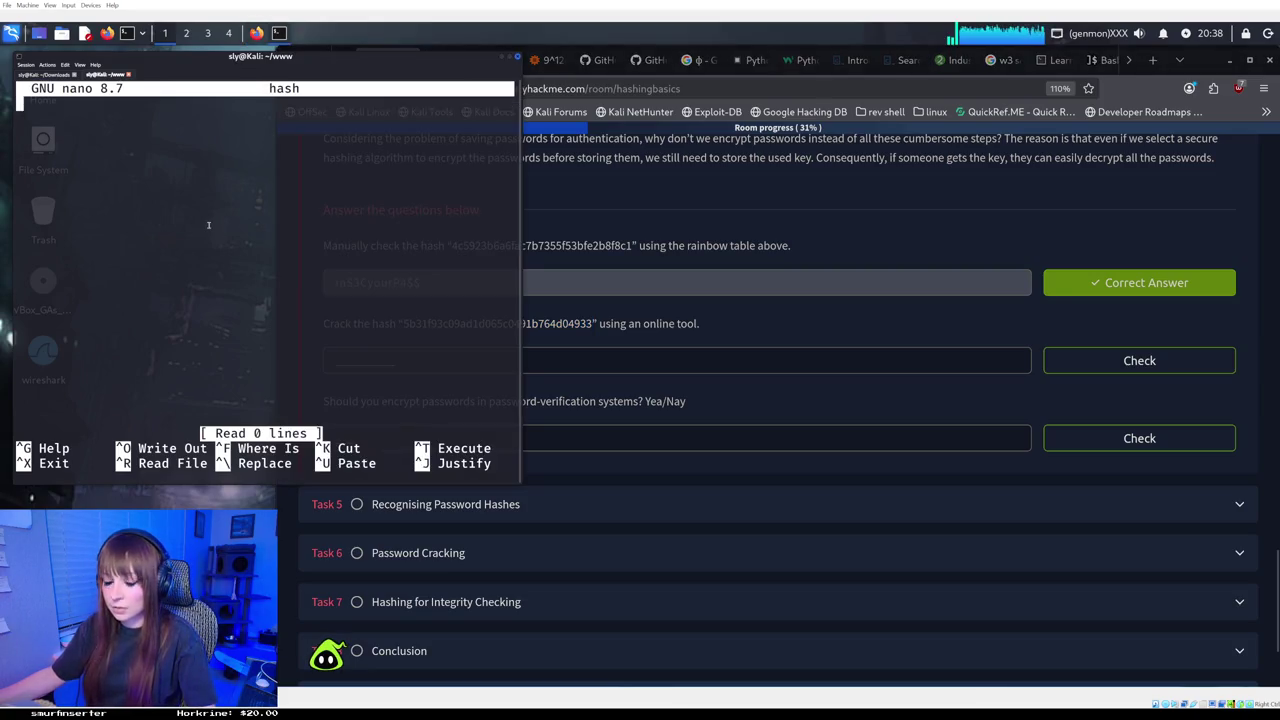
{"action": "key", "text": "ctrl+shift+v"}
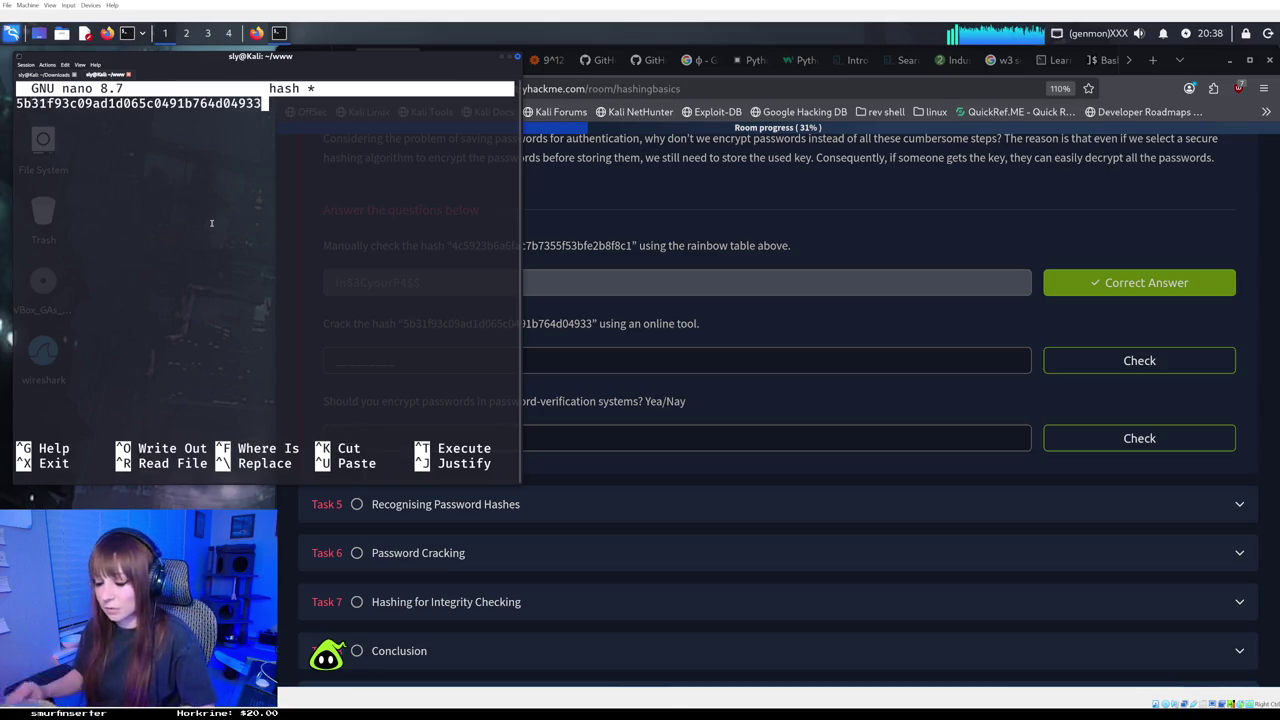
{"action": "key", "text": "ctrl+x"}
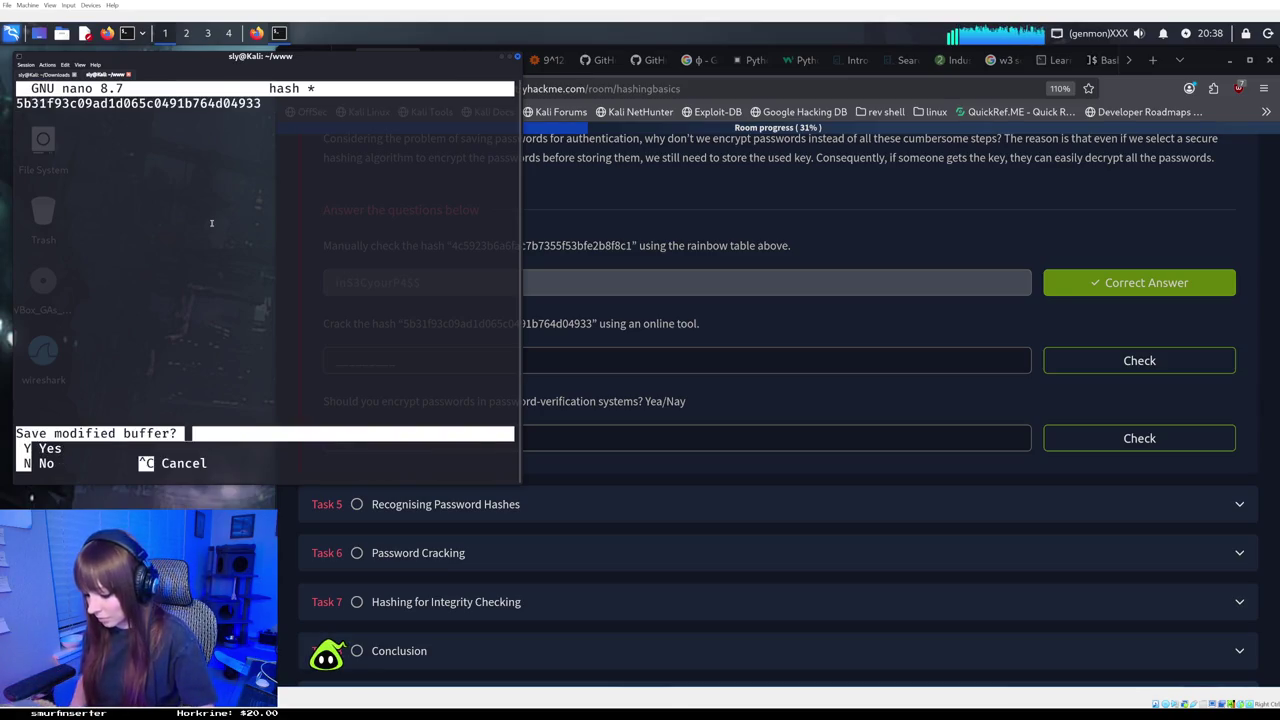
{"action": "key", "text": "y"}
{"action": "key", "text": "Return"}
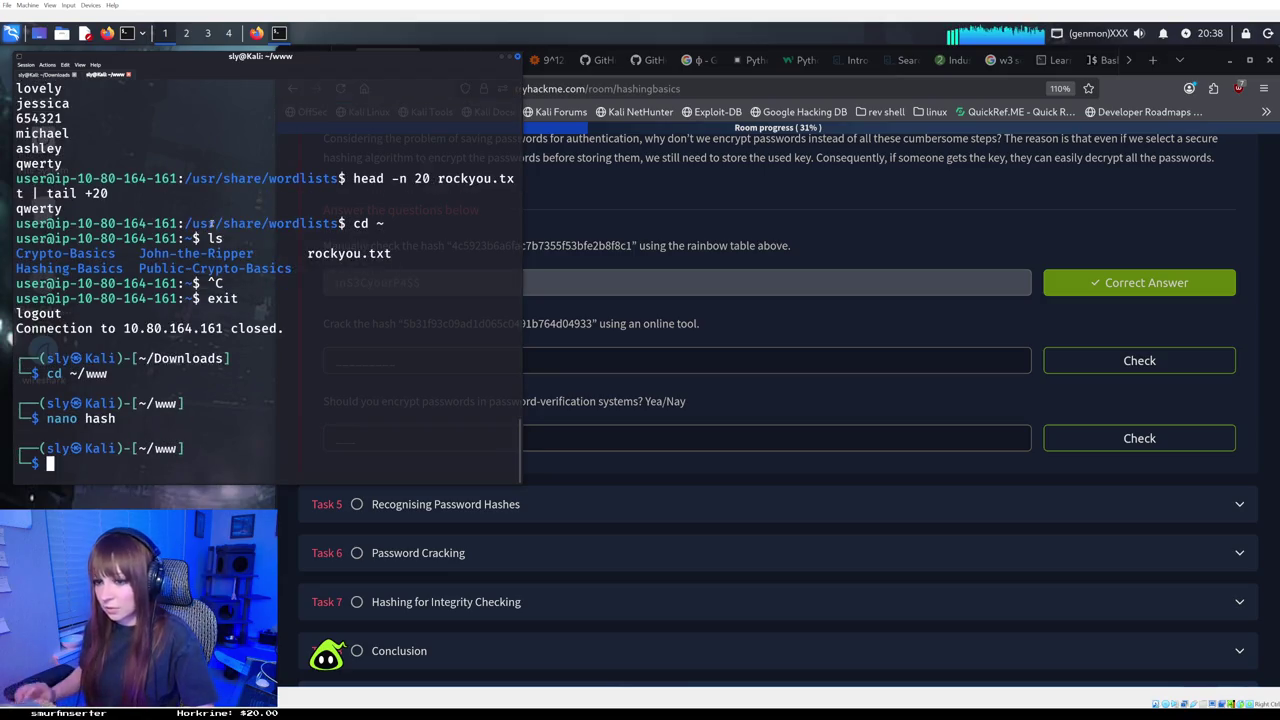
{"action": "type", "text": "hashcat"}
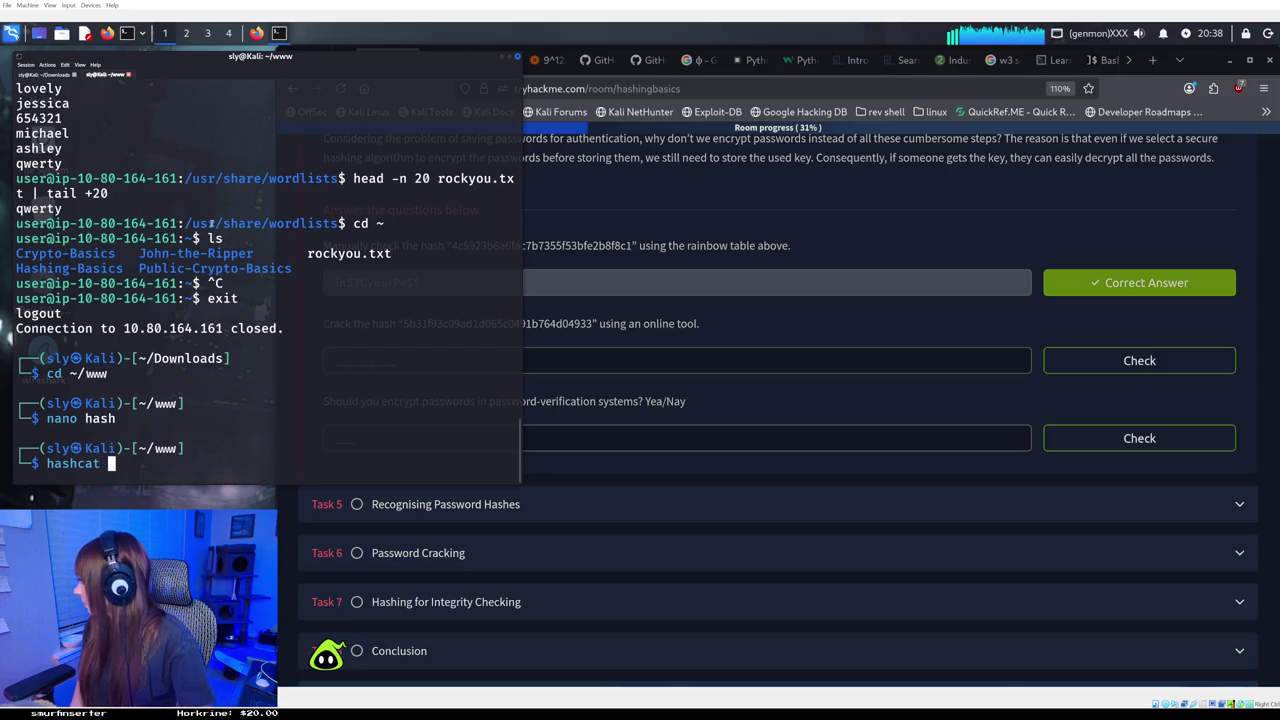
{"action": "type", "text": " hash "}
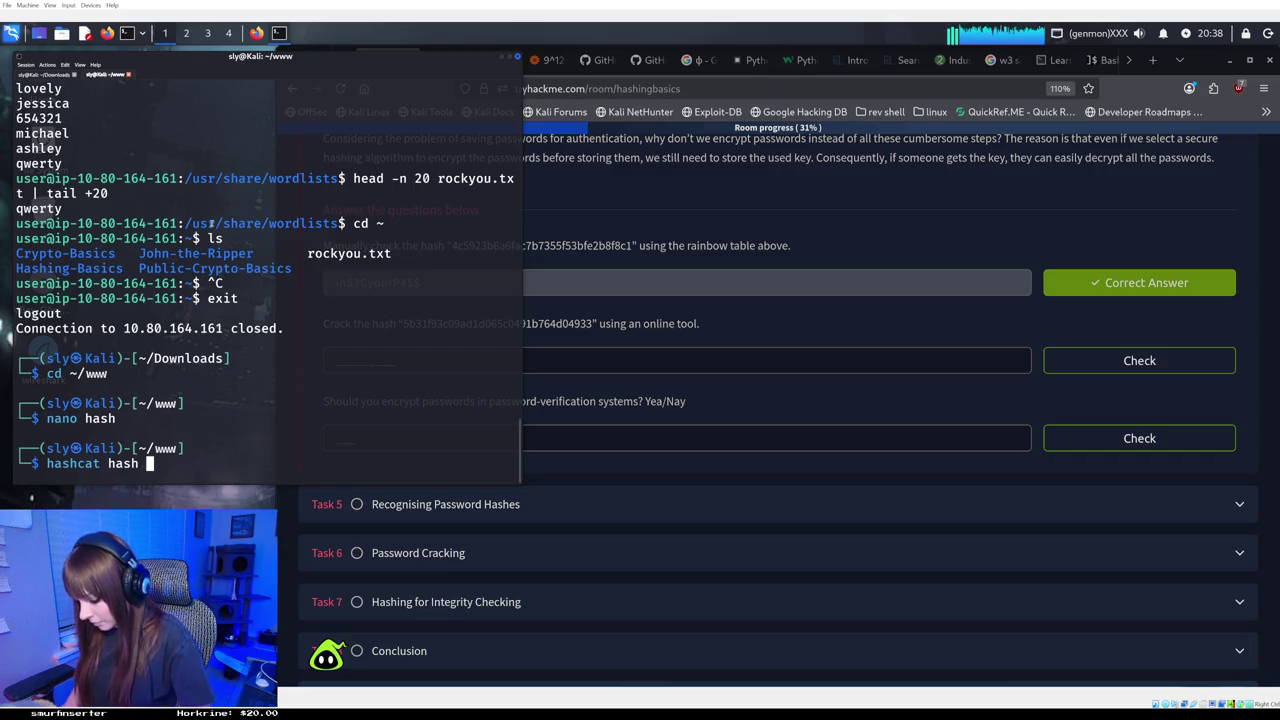
{"action": "type", "text": "/usr/s"}
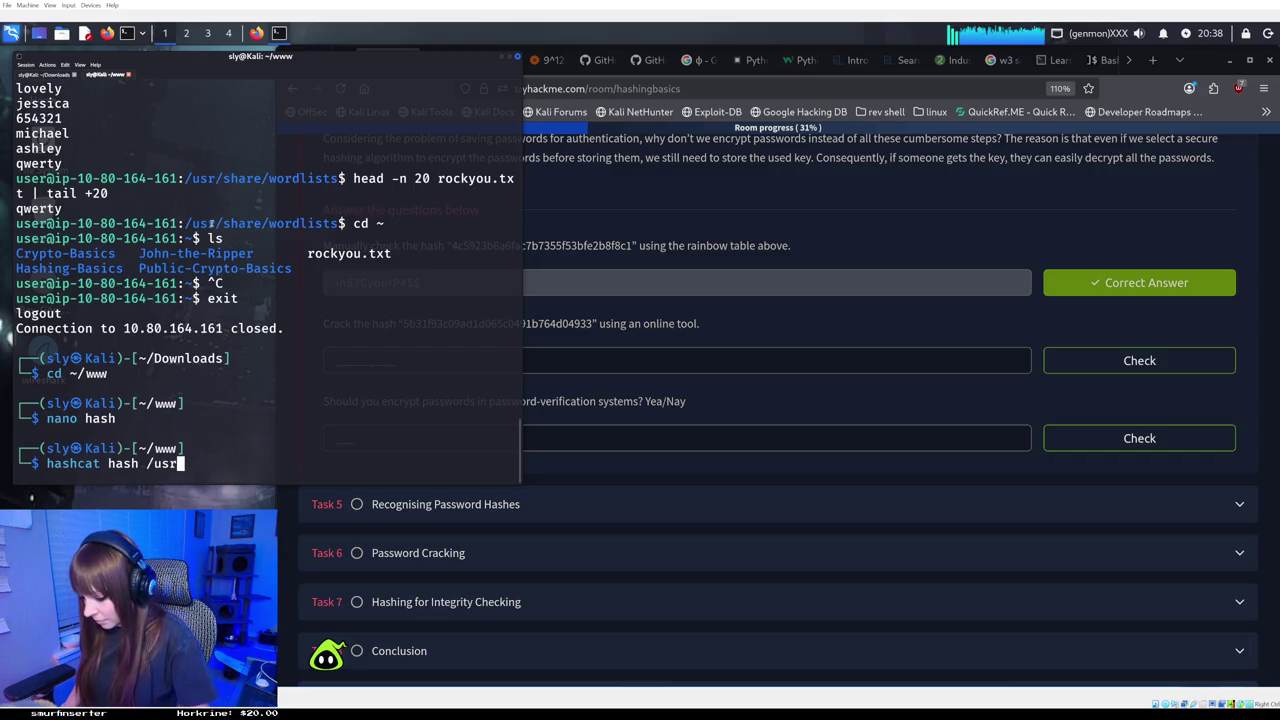
{"action": "type", "text": "hare/wor"}
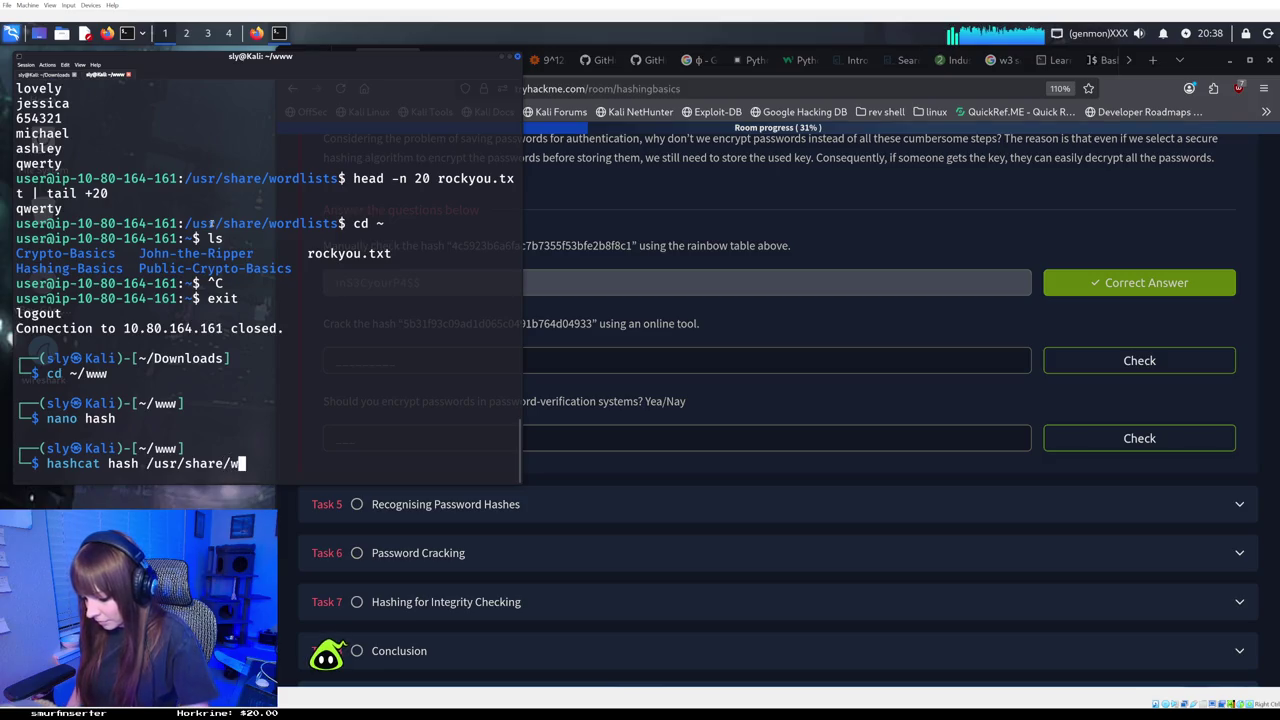
{"action": "type", "text": "dlists/"}
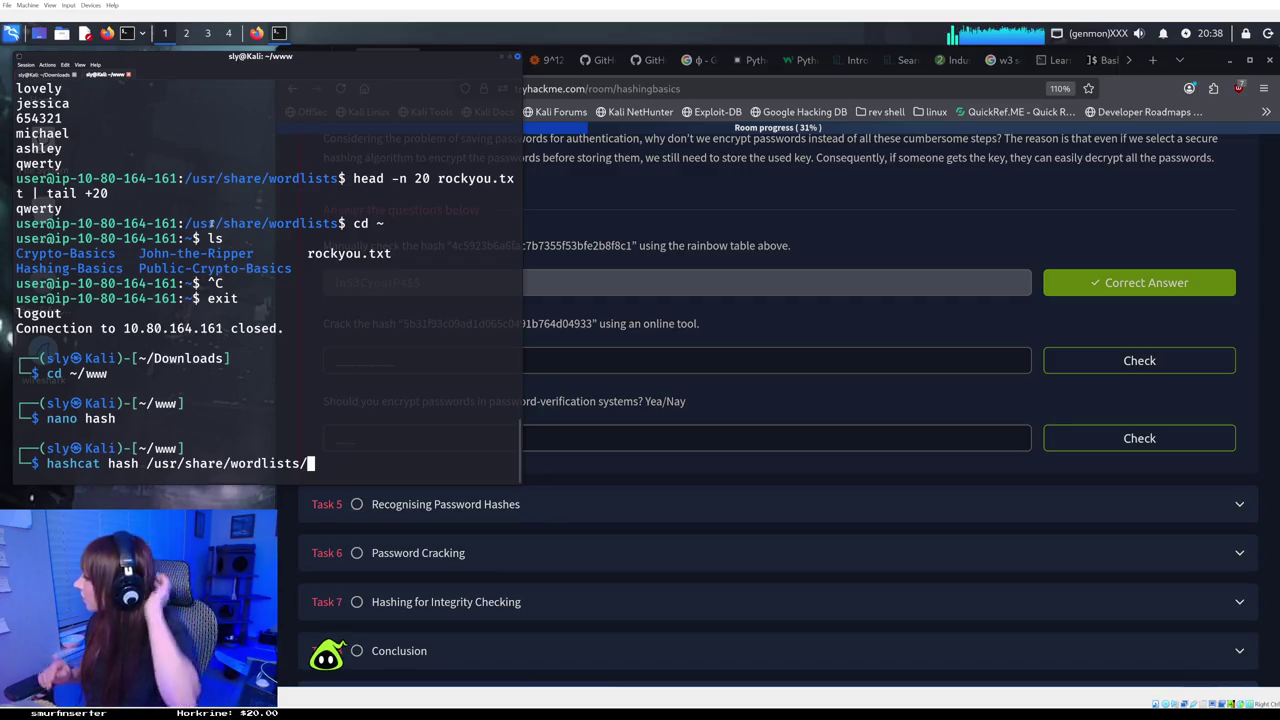
Run hashcat on the hash file with /usr/share/wordlists/seclists, then abort it during hash-mode autodetection
{"action": "type", "text": "secli"}
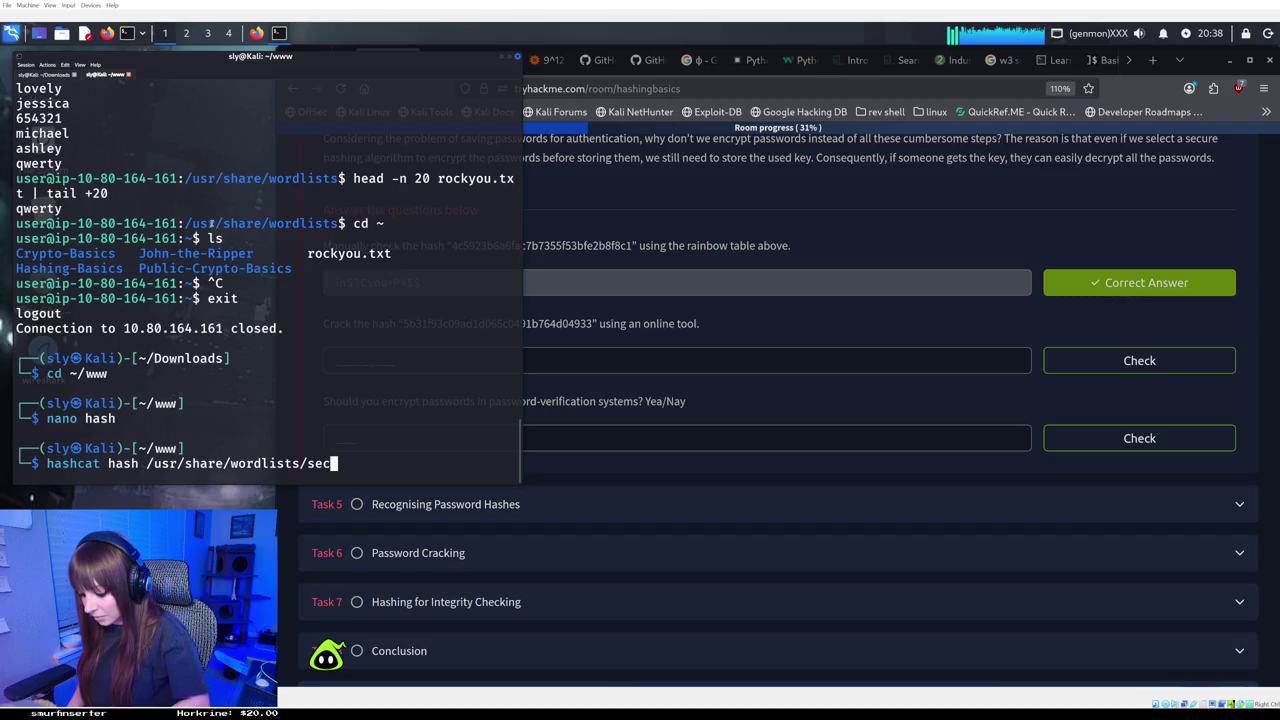
{"action": "type", "text": "sts"}
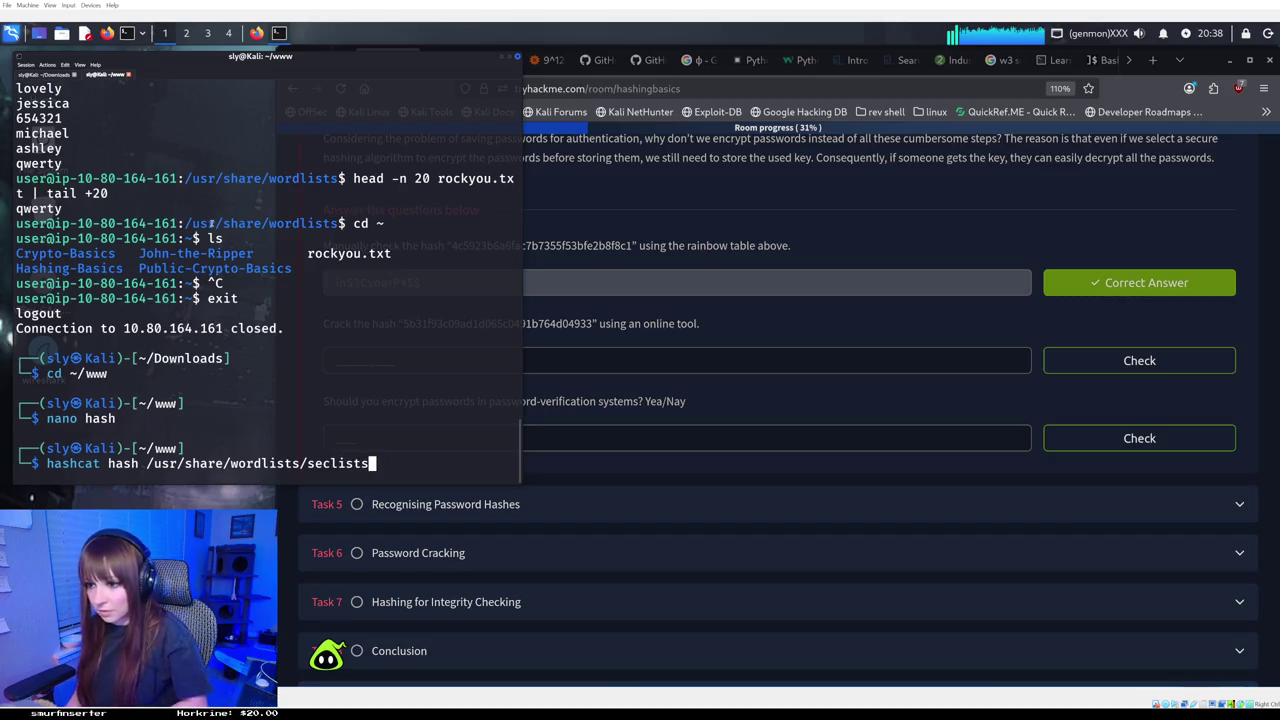
{"action": "key", "text": "Return"}
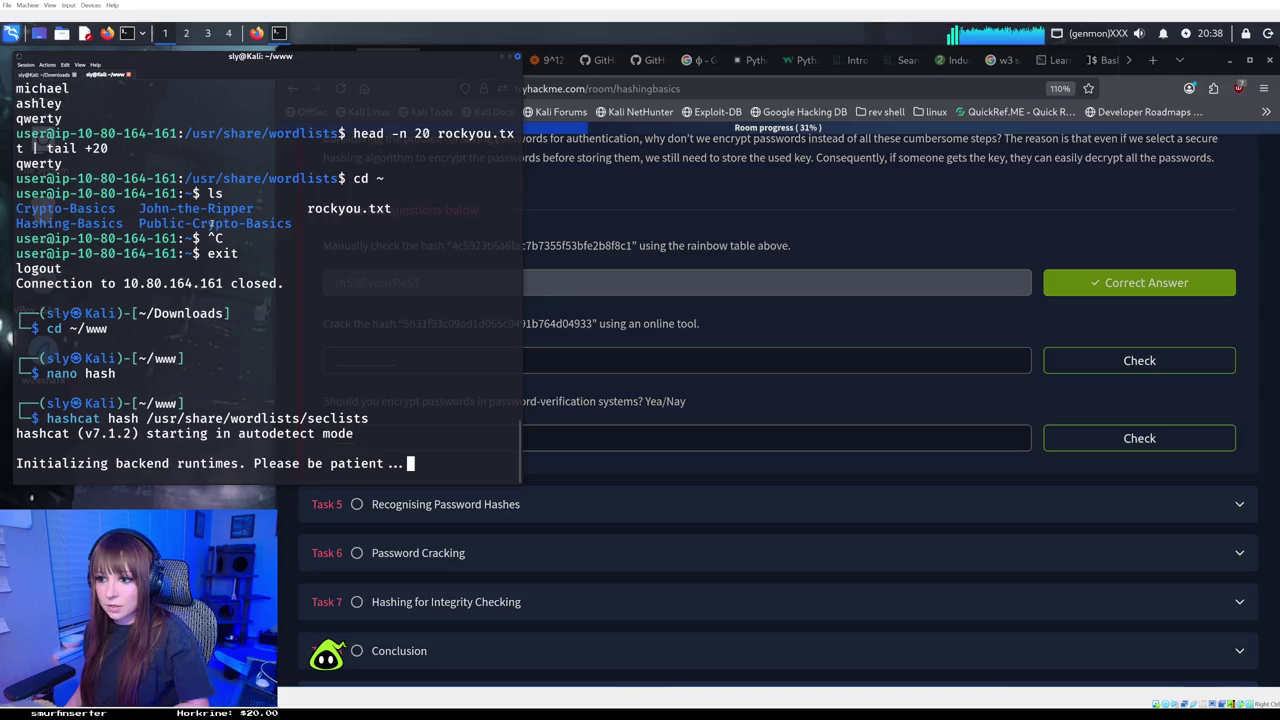
{"action": "key", "text": "ctrl+c"}
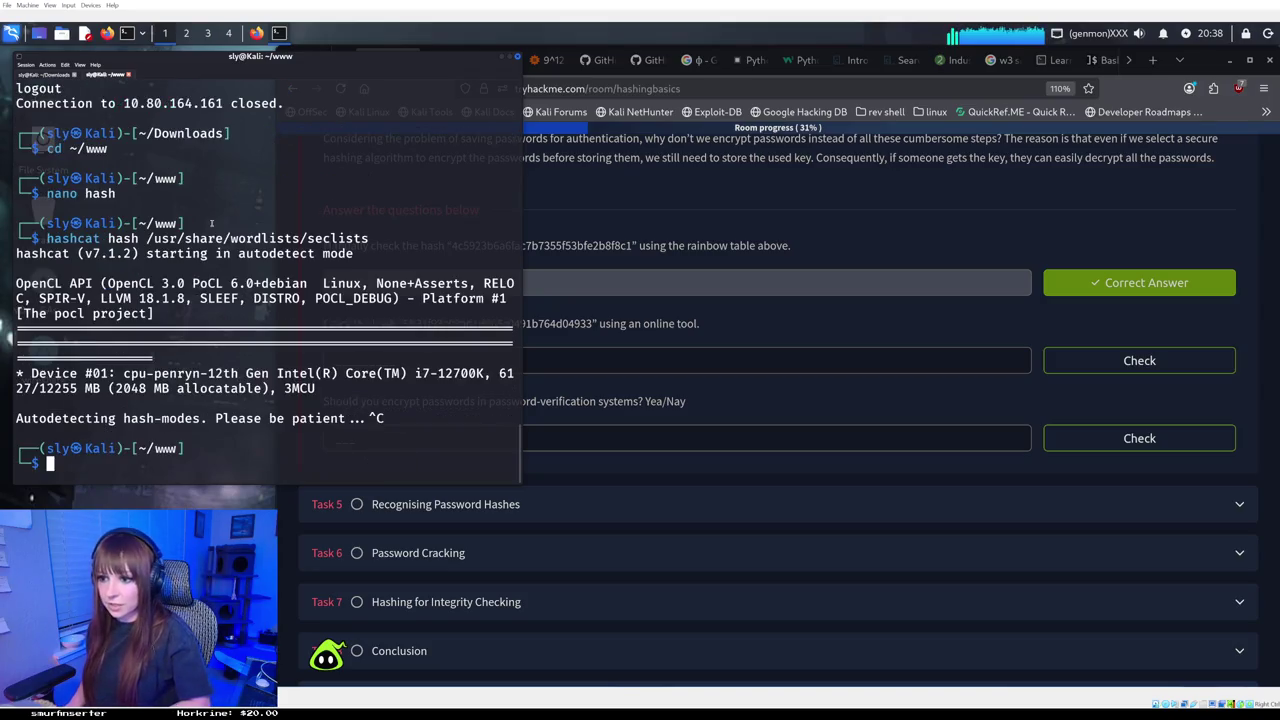
Recall the seclists hashcat command, discard it, and begin a new cd command
{"action": "key", "text": "Up"}
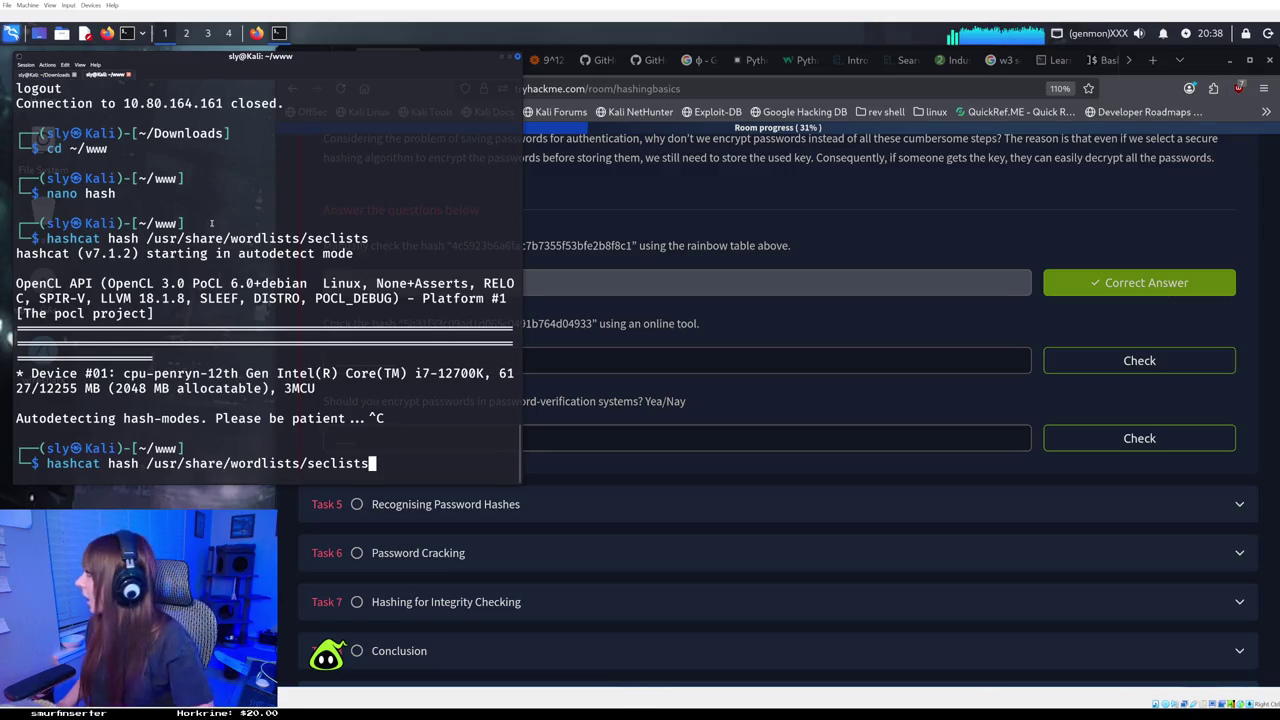
{"action": "key", "text": "Left"}
{"action": "key", "text": "Left"}
{"action": "key", "text": "Left"}
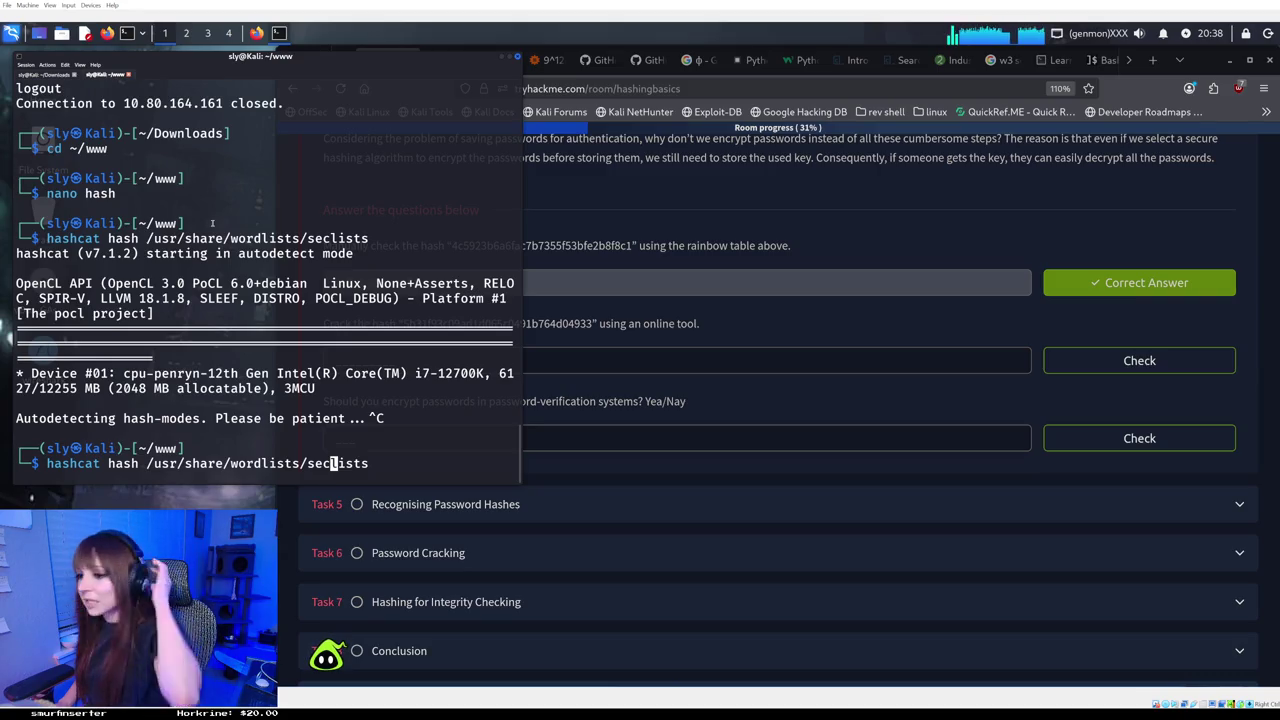
{"action": "key", "text": "Right"}
{"action": "key", "text": "Right"}
{"action": "key", "text": "Right"}
{"action": "key", "text": "Right"}
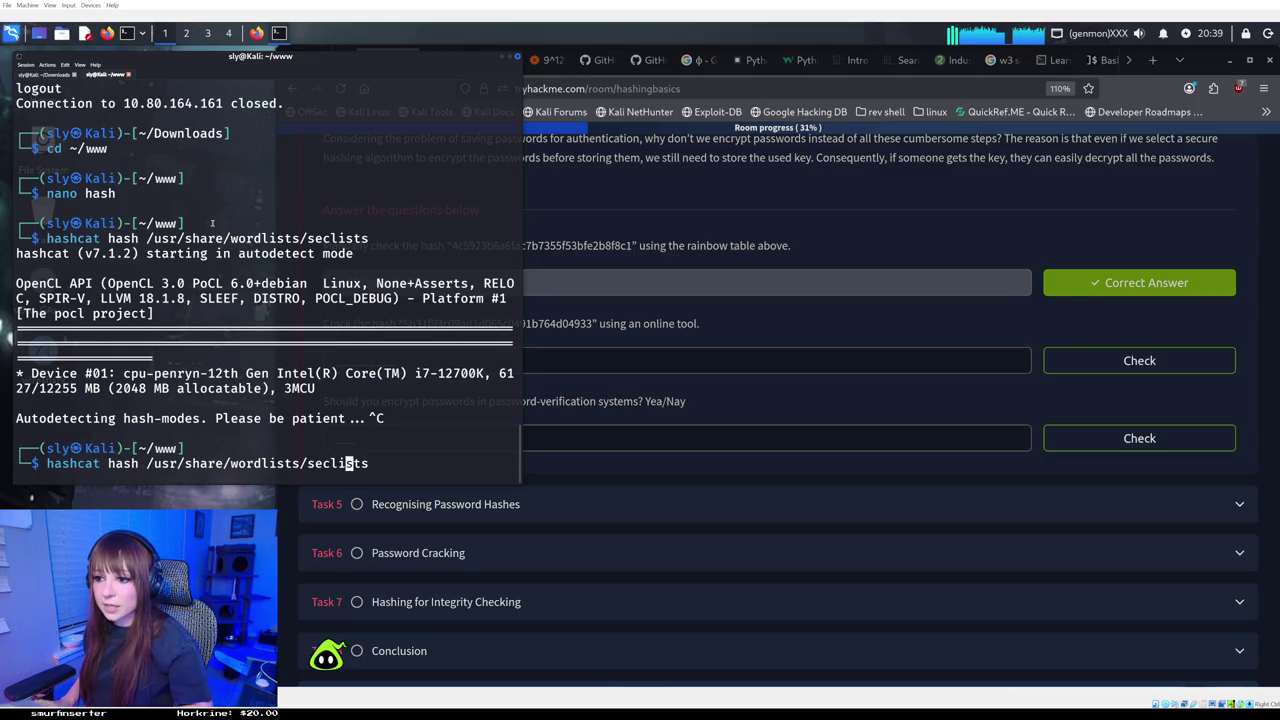
{"action": "key", "text": "Right"}
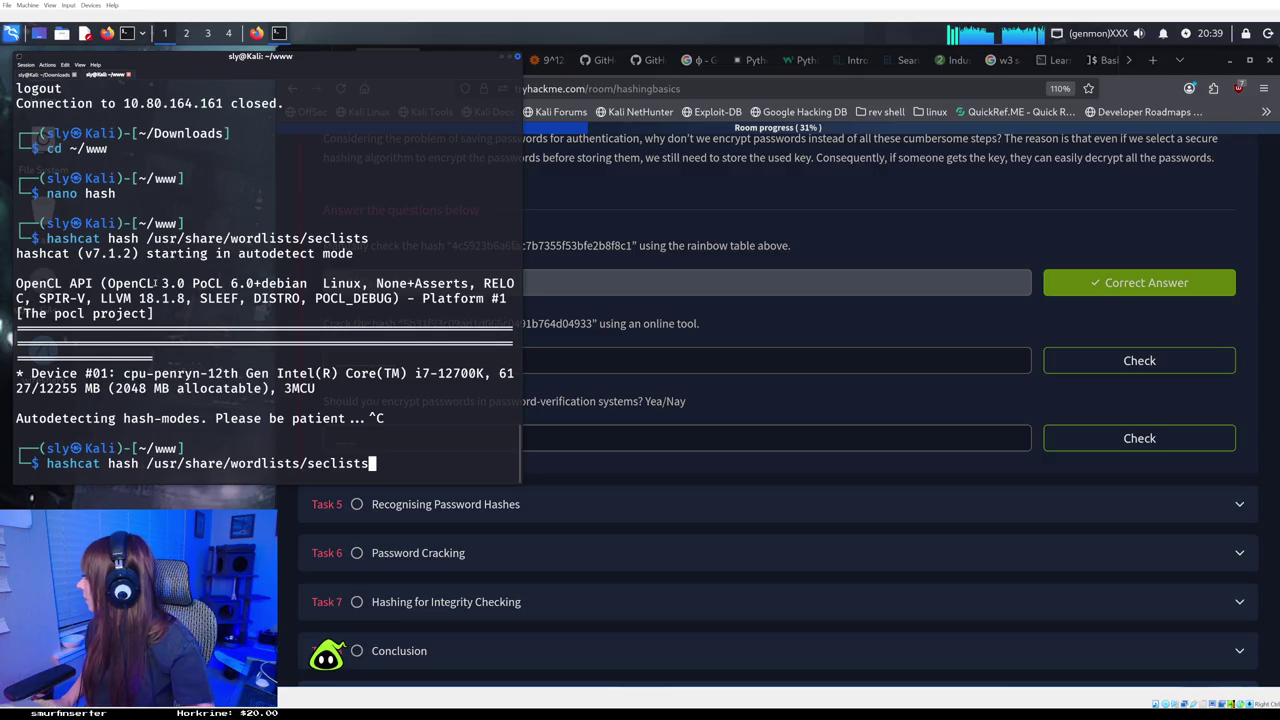
{"action": "key", "text": "Left"}
{"action": "key", "text": "Left"}
{"action": "key", "text": "Left"}
{"action": "key", "text": "Left"}
{"action": "key", "text": "Left"}
{"action": "key", "text": "Left"}
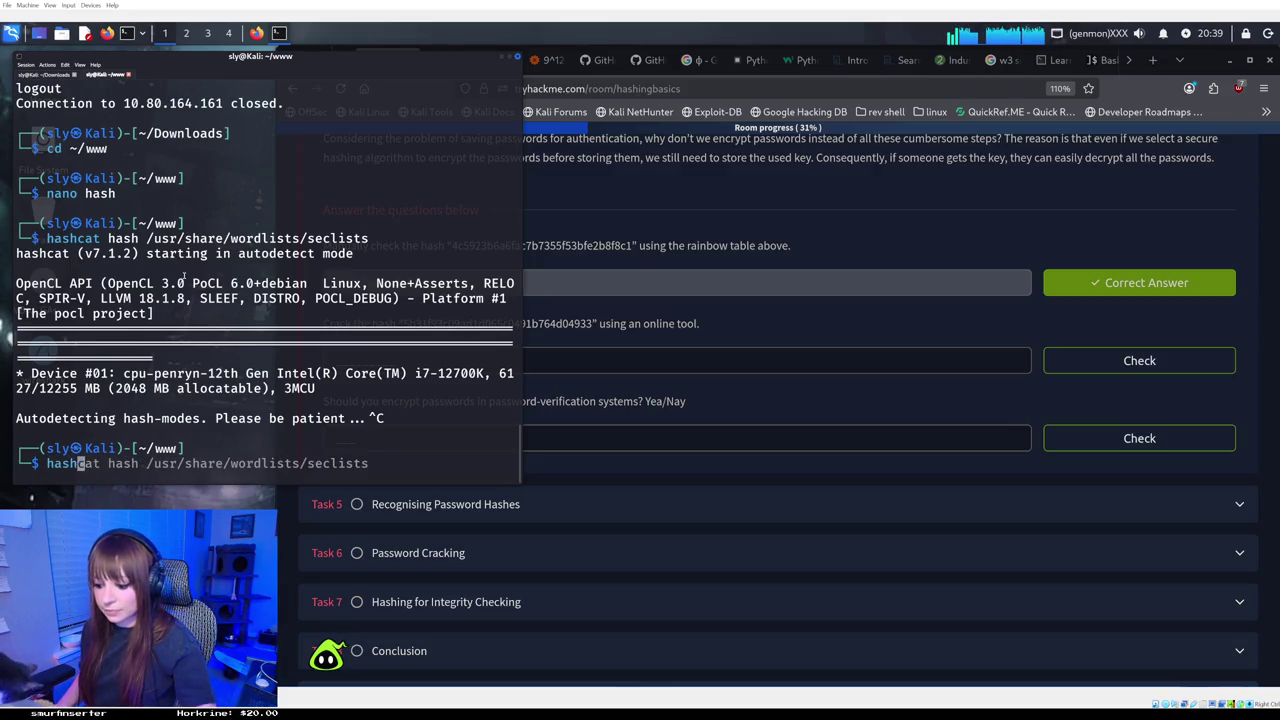
{"action": "key", "text": "ctrl+u"}
{"action": "type", "text": "cd ~/usr/share/wordlists"}
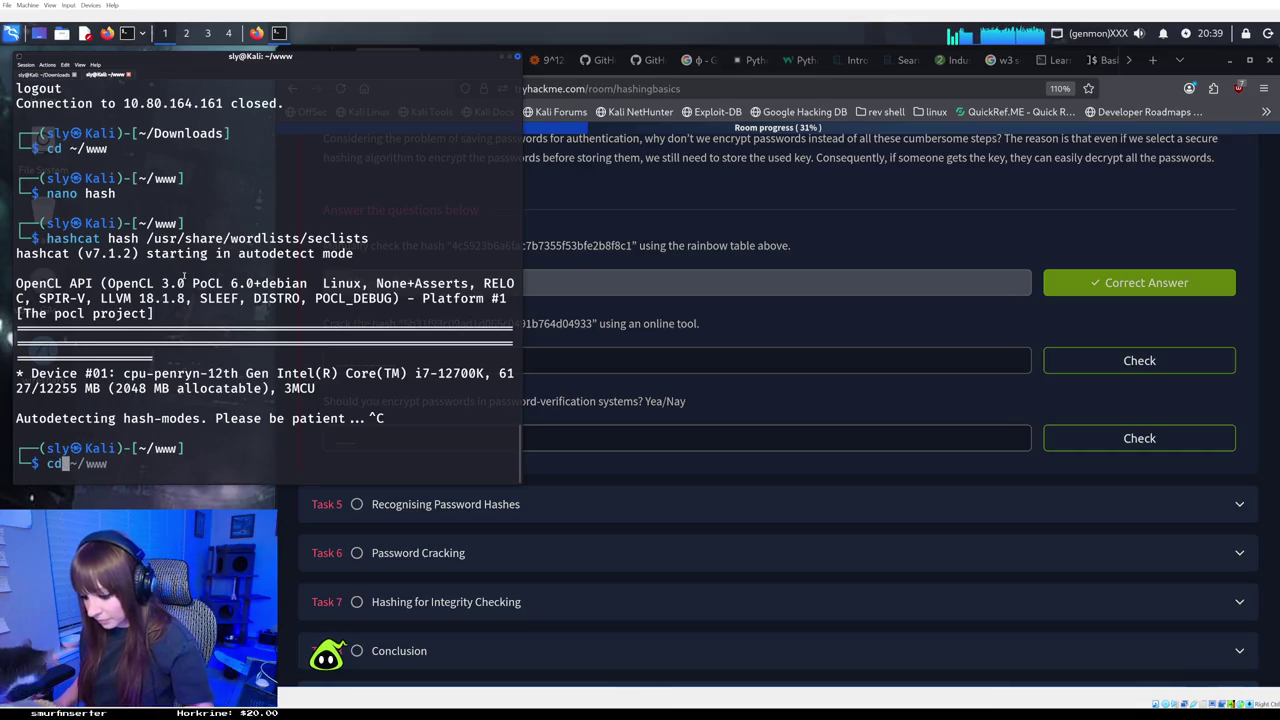
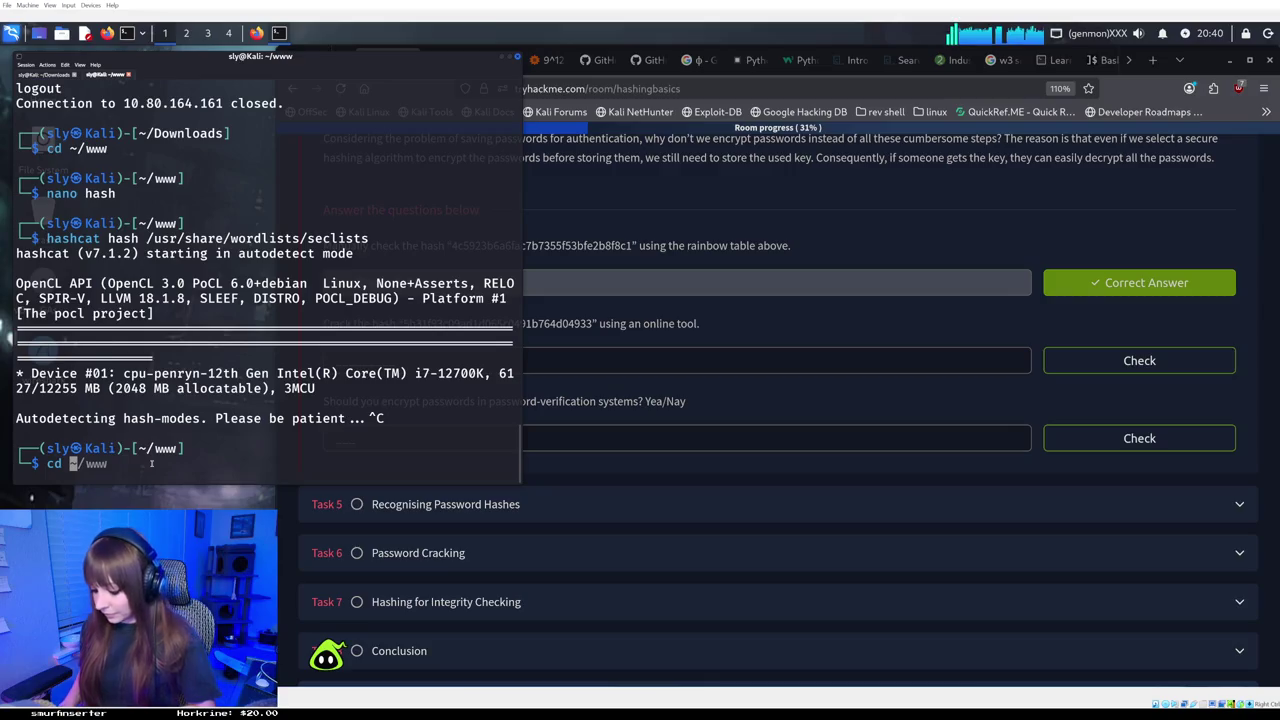
Change into /usr/share after fixing the mistyped directory paths
{"action": "type", "text": "~/"}
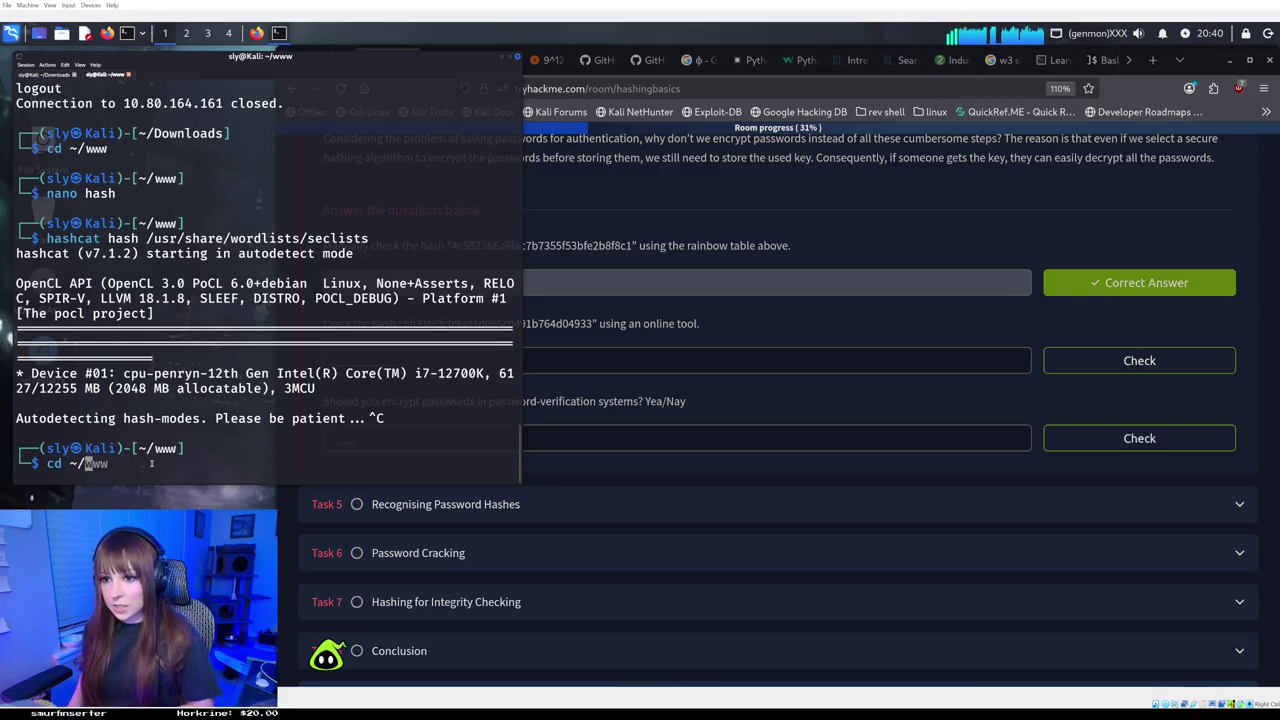
{"action": "type", "text": "usr/share/wor"}
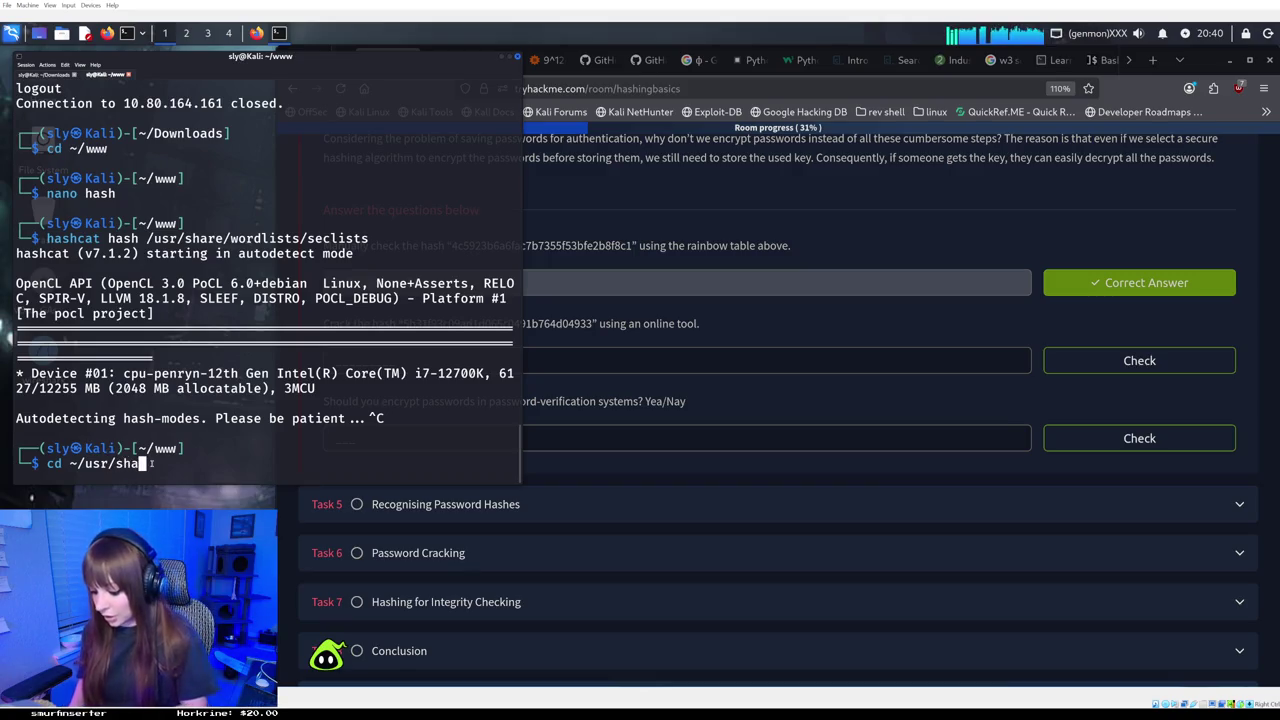
{"action": "type", "text": "dlists"}
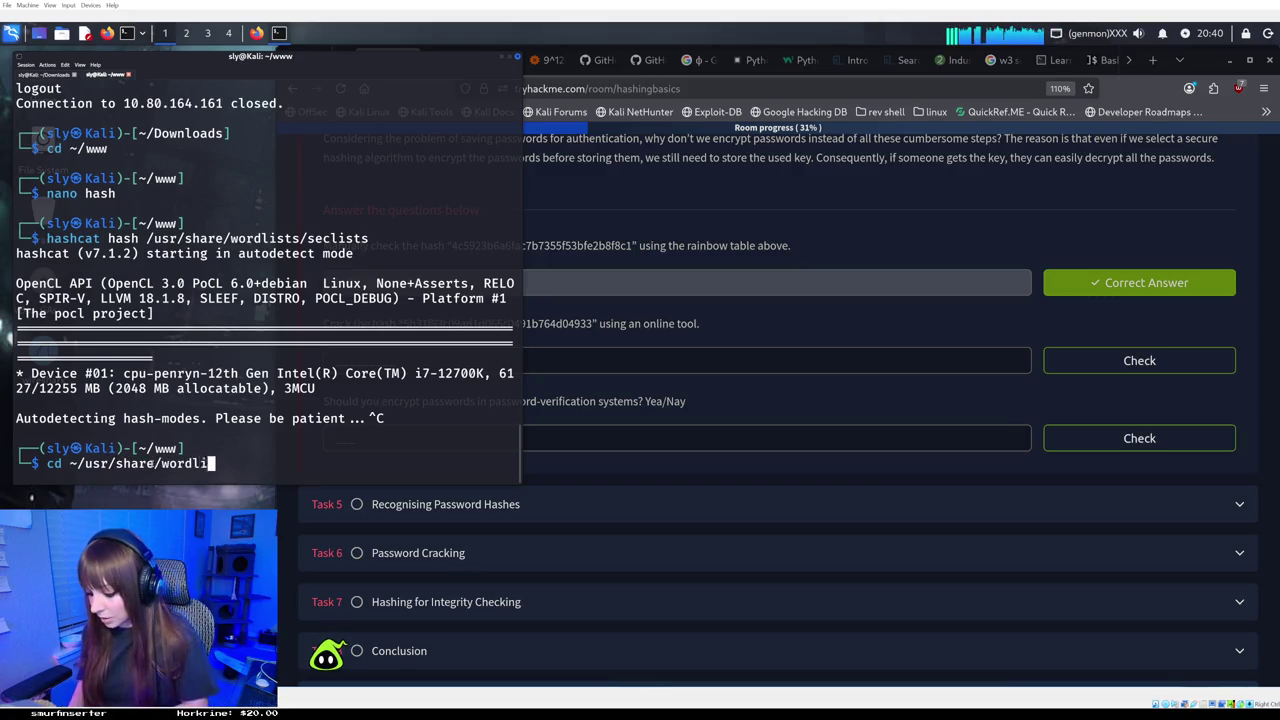
{"action": "key", "text": "Return"}
{"action": "type", "text": "l"}
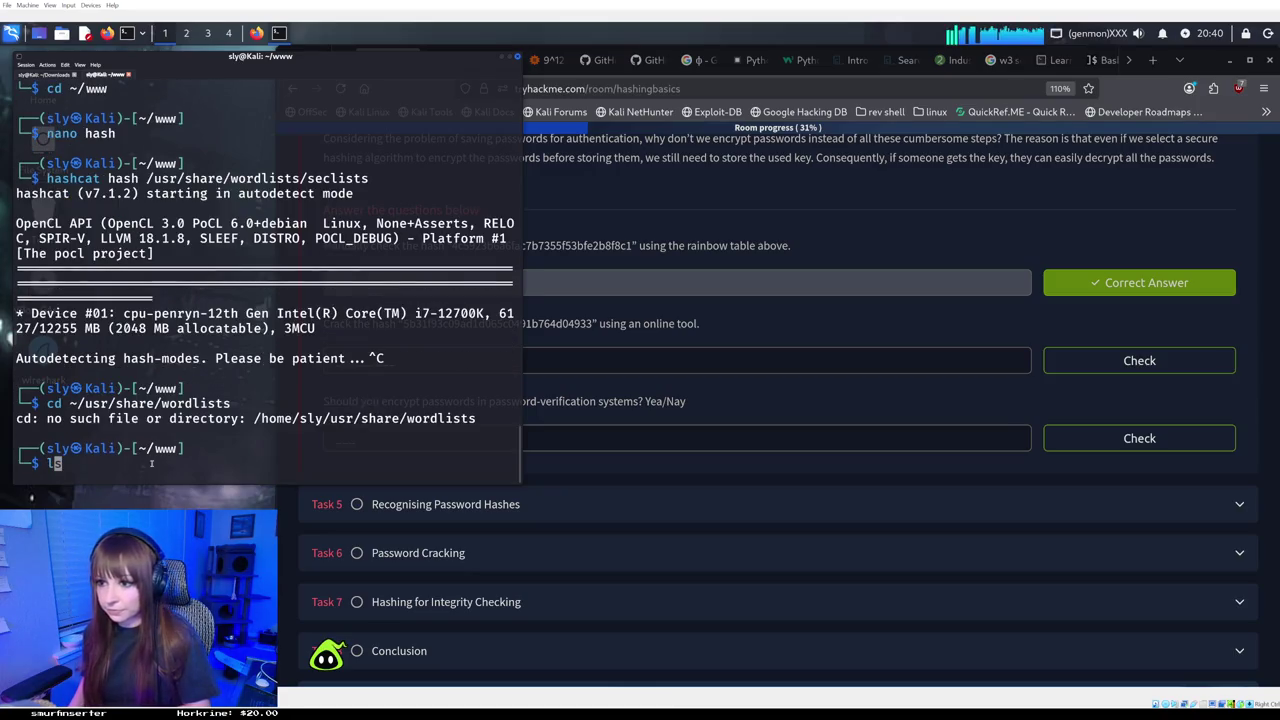
{"action": "key", "text": "Up"}
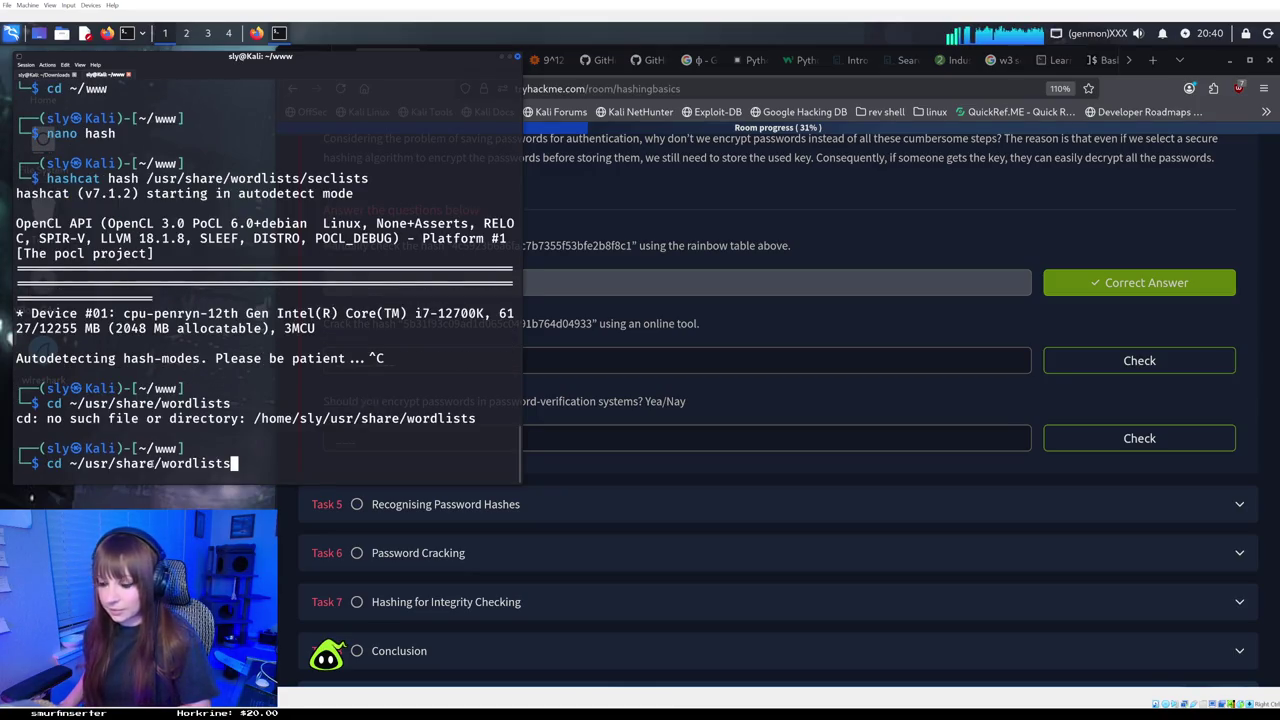
{"action": "key", "text": "Left"}
{"action": "key", "text": "Left"}
{"action": "key", "text": "Left"}
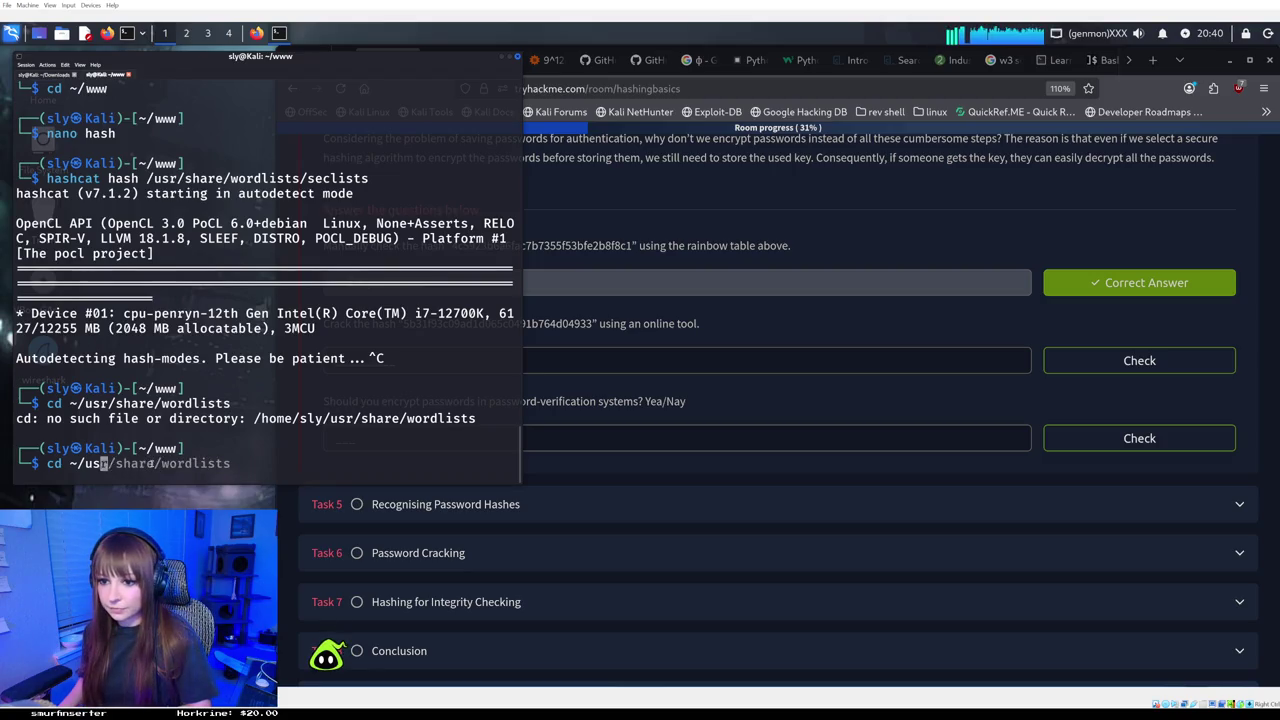
{"action": "type", "text": "~"}
{"action": "key", "text": "Return"}
{"action": "type", "text": "cd /usr"}
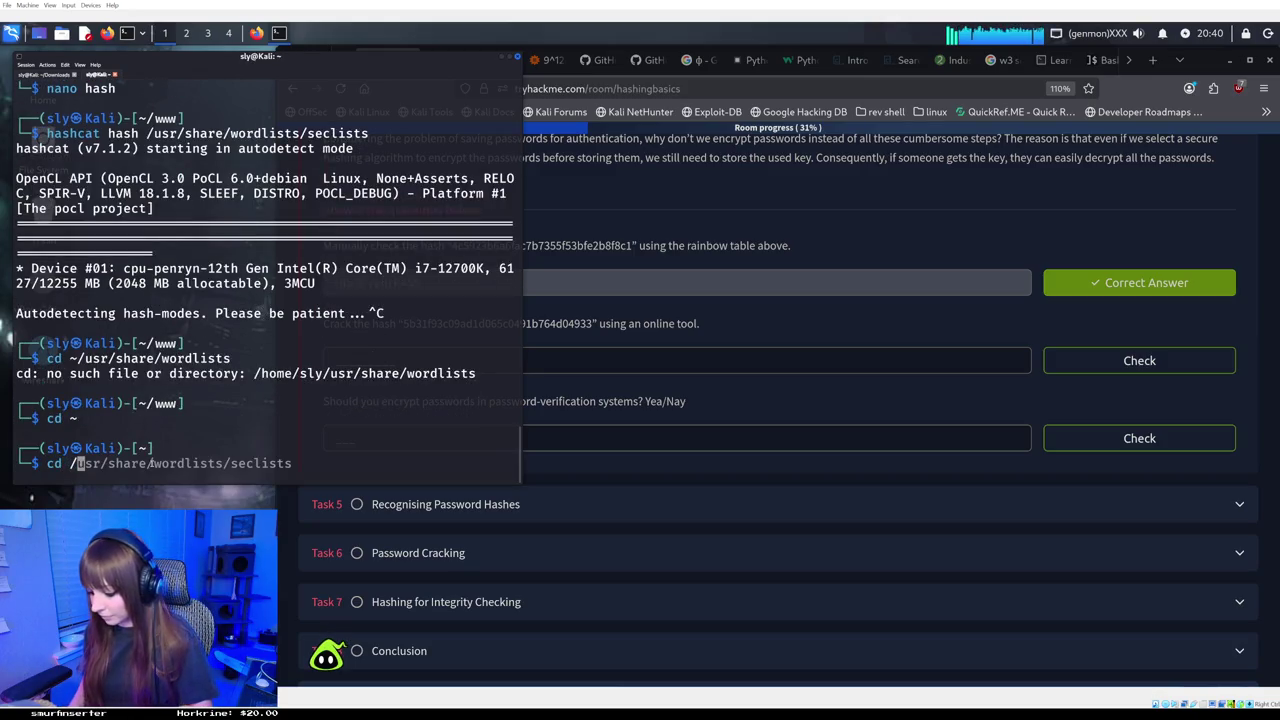
{"action": "type", "text": ".share"}
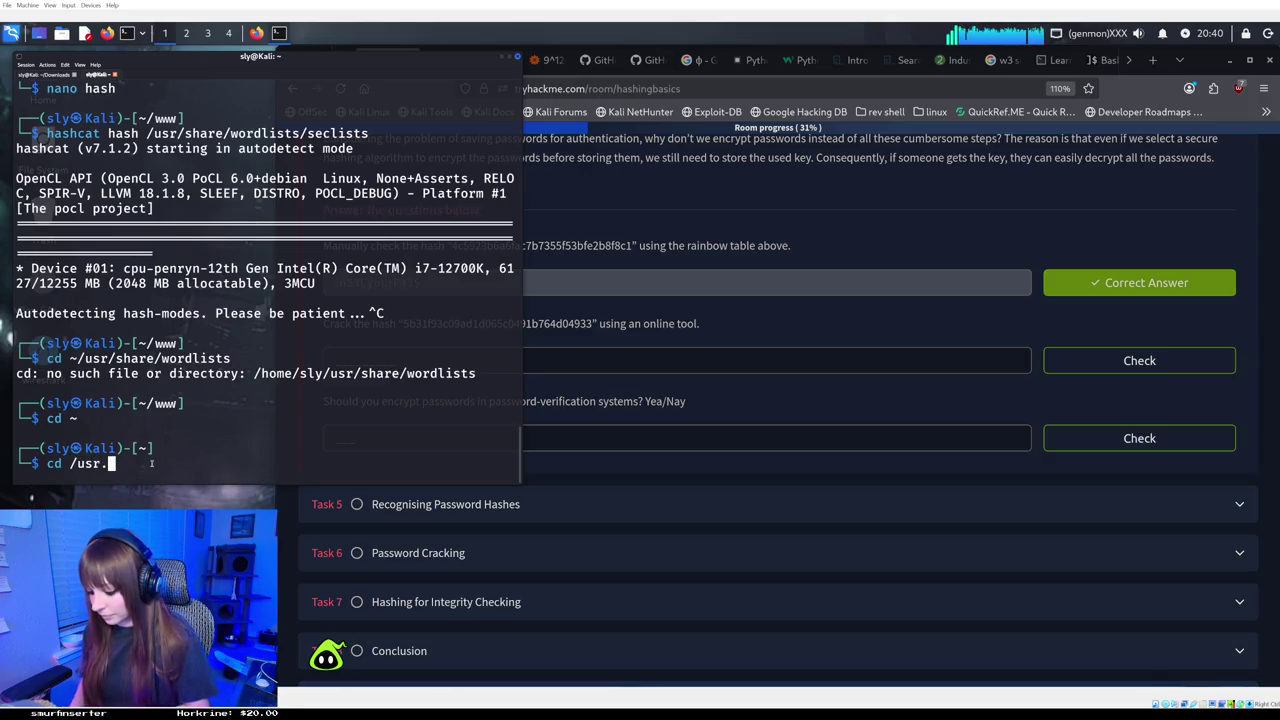
{"action": "key", "text": "Return"}
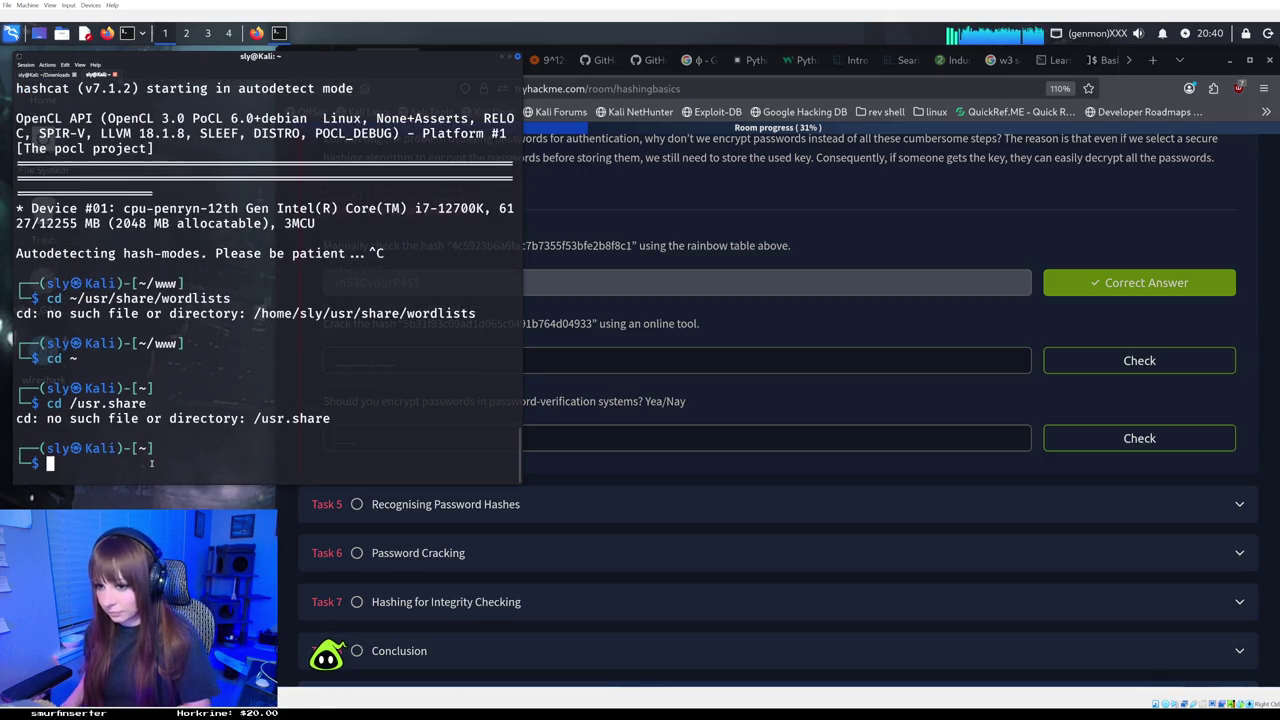
{"action": "key", "text": "Up"}
{"action": "key", "text": "Left"}
{"action": "key", "text": "Left"}
{"action": "key", "text": "Left"}
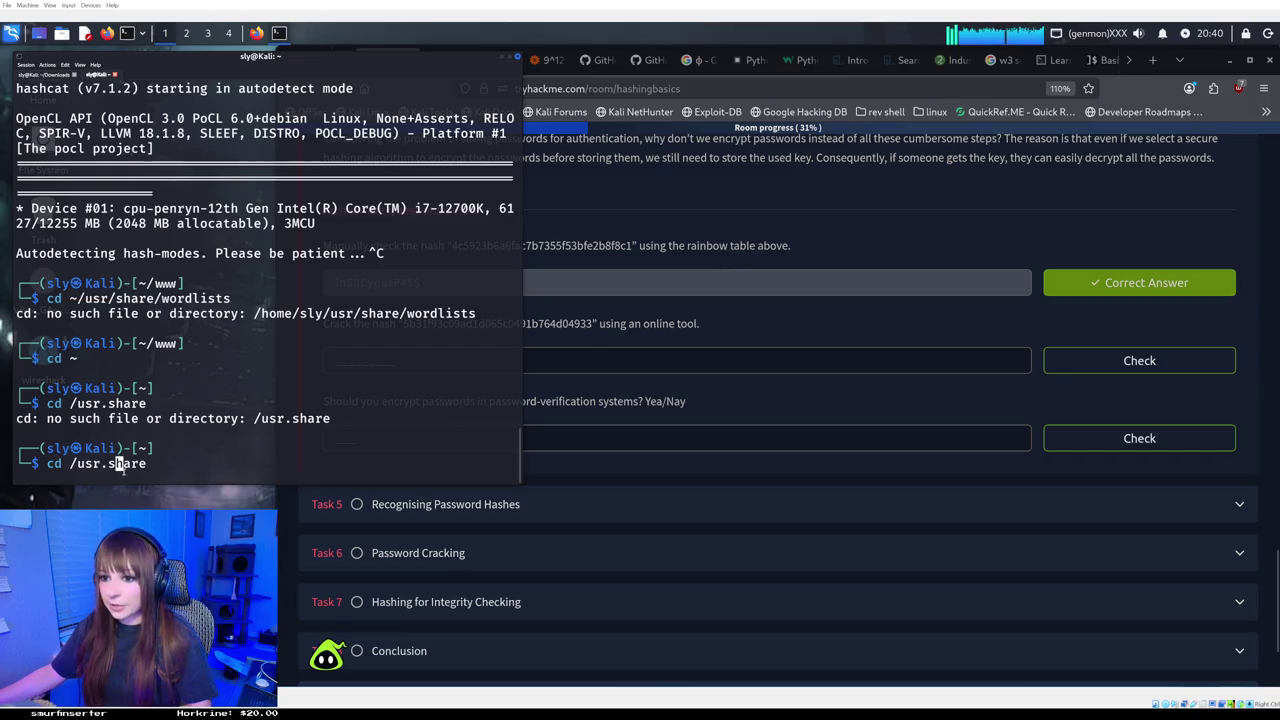
{"action": "key", "text": "BackSpace"}
{"action": "key", "text": "BackSpace"}
{"action": "type", "text": "/s"}
{"action": "key", "text": "Return"}
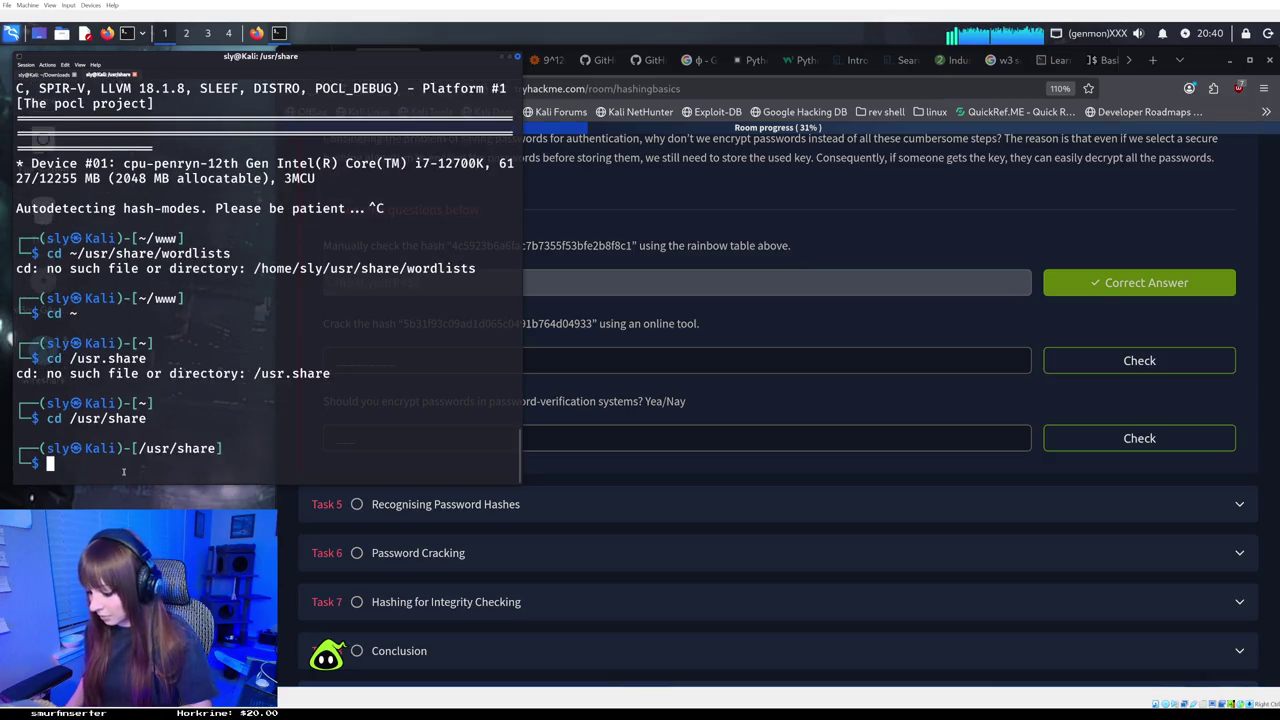
Enter the wordlists folder and list its files, including rockyou.txt, john.lst and fasttrack.txt
{"action": "type", "text": "cd/wo"}
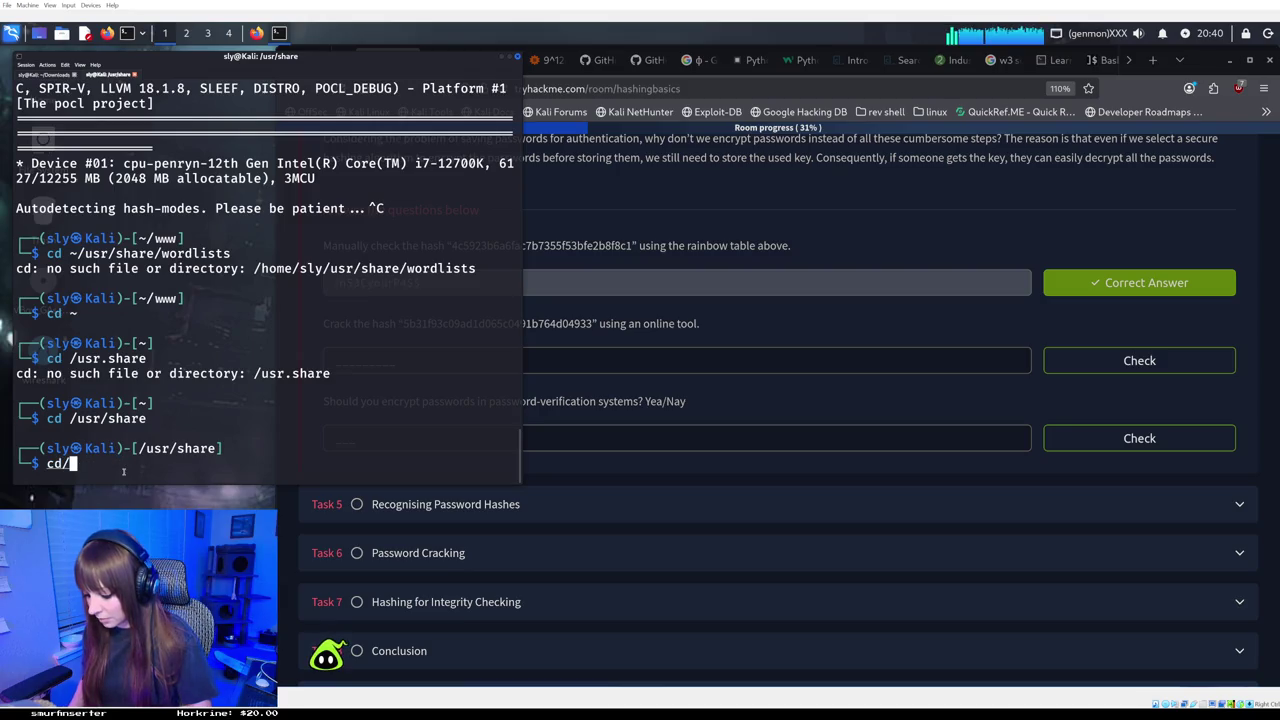
{"action": "type", "text": "rdlists"}
{"action": "key", "text": "BackSpace"}
{"action": "type", "text": "s"}
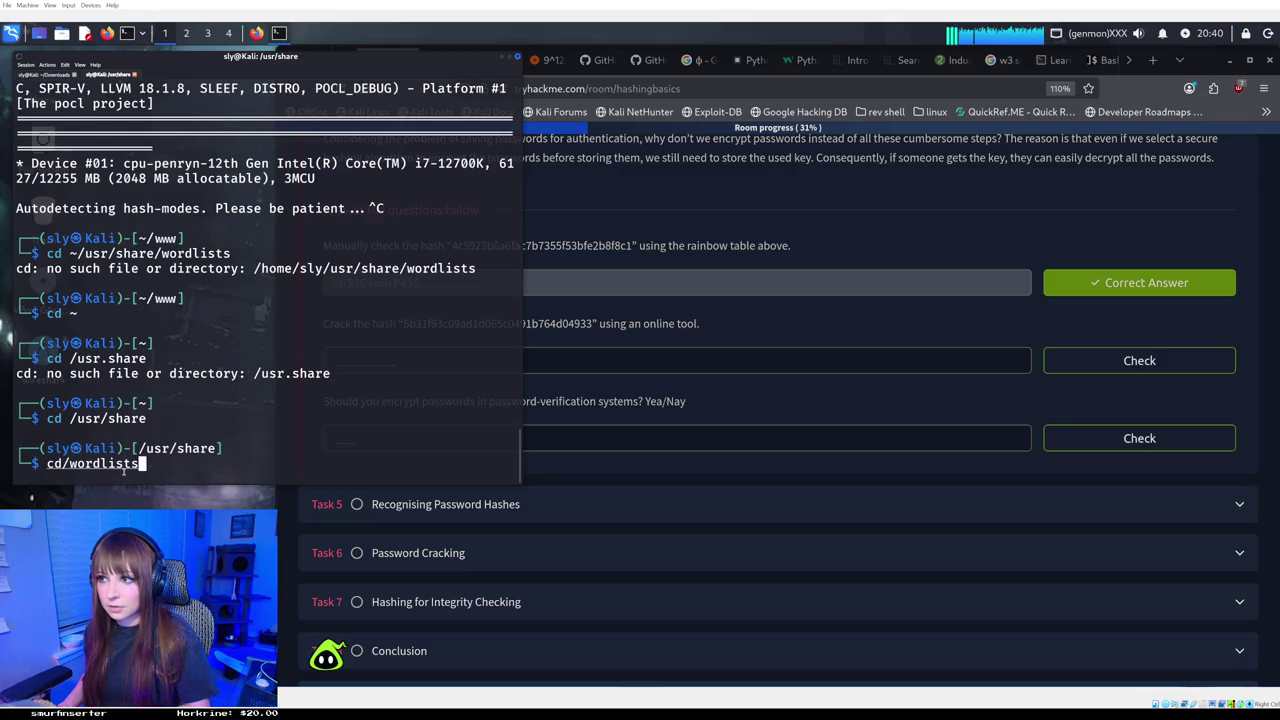
{"action": "key", "text": "Return"}
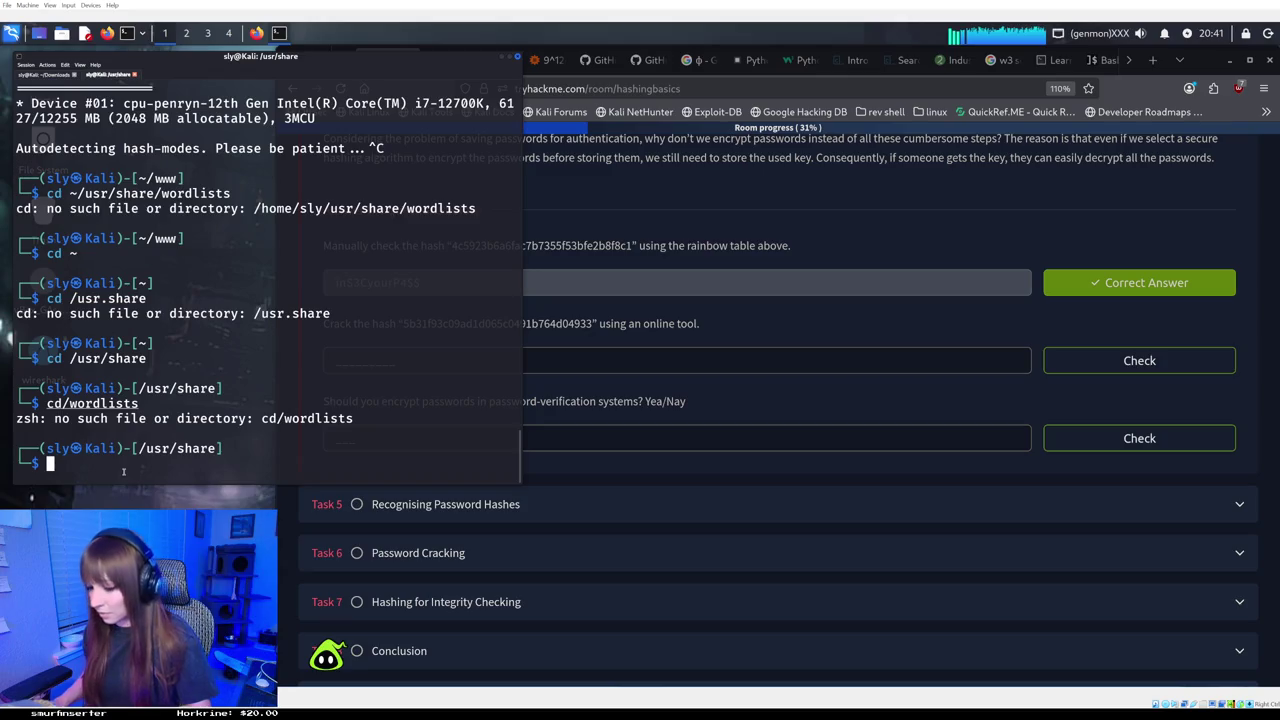
{"action": "key", "text": "Up"}
{"action": "key", "text": "Left"}
{"action": "key", "text": "Left"}
{"action": "key", "text": "Left"}
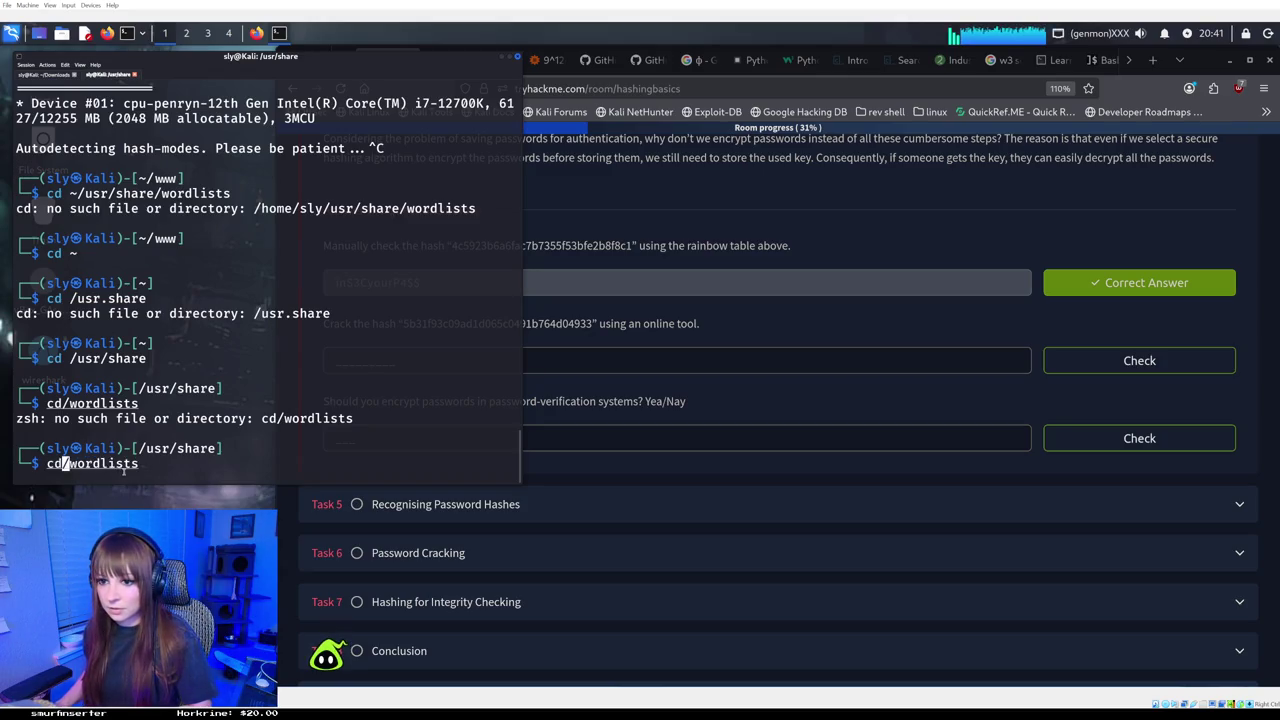
{"action": "key", "text": "Return"}
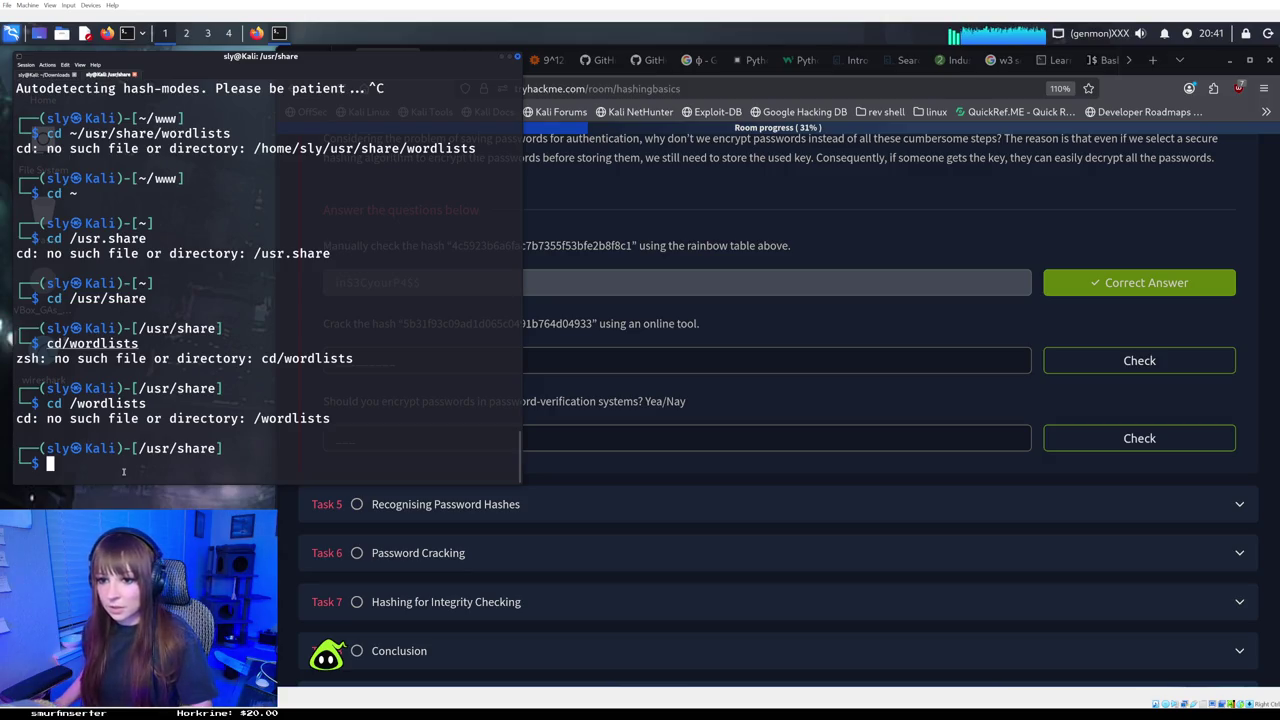
{"action": "key", "text": "Up"}
{"action": "key", "text": "Left"}
{"action": "key", "text": "Left"}
{"action": "key", "text": "Left"}
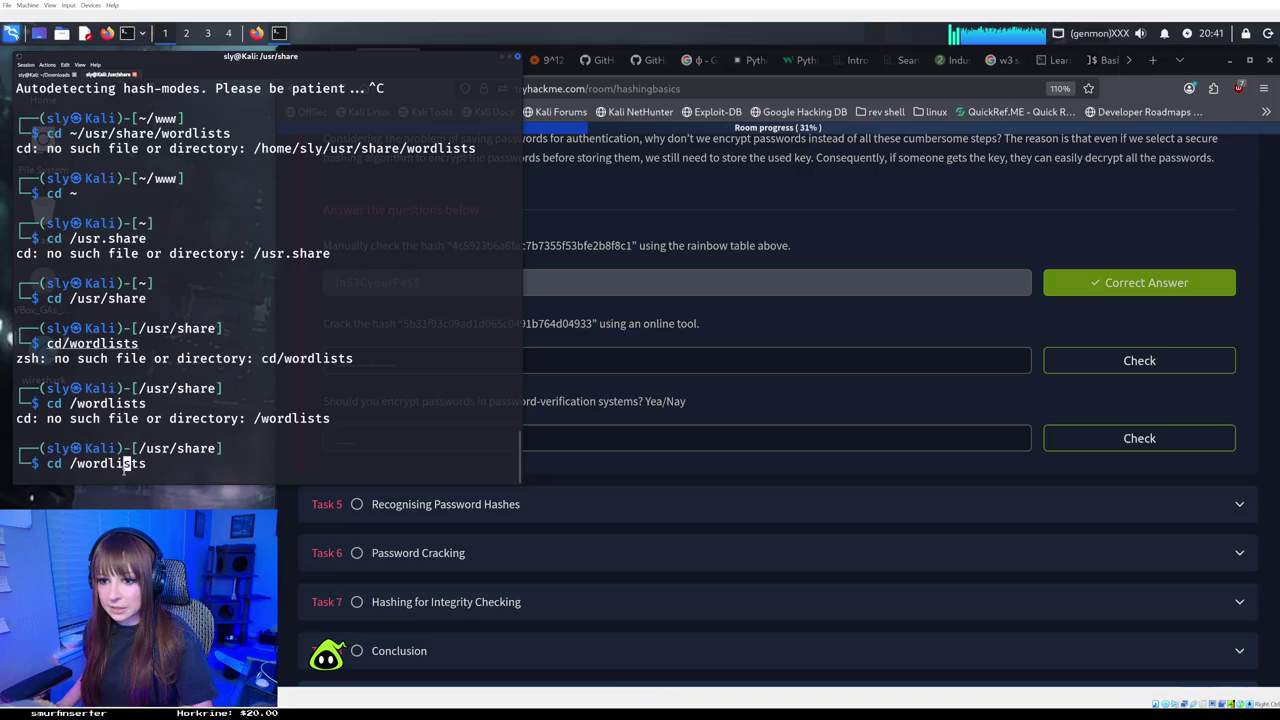
{"action": "key", "text": "BackSpace"}
{"action": "key", "text": "BackSpace"}
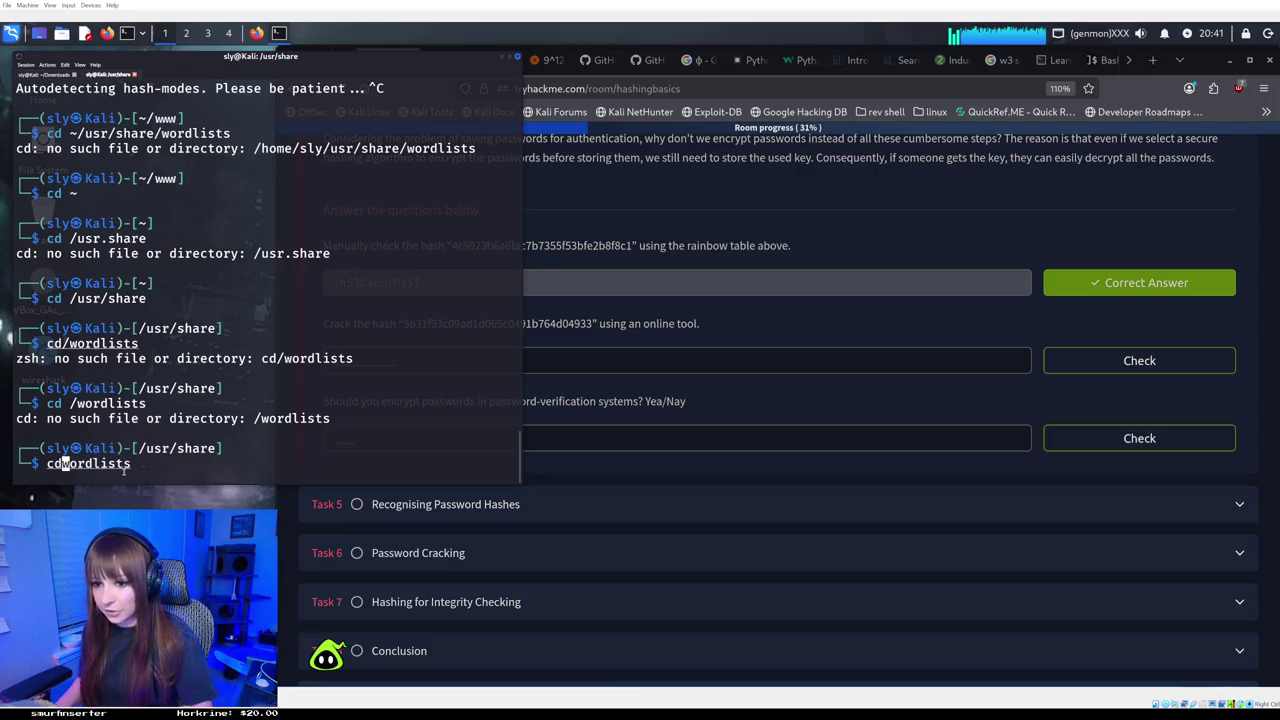
{"action": "key", "text": "Return"}
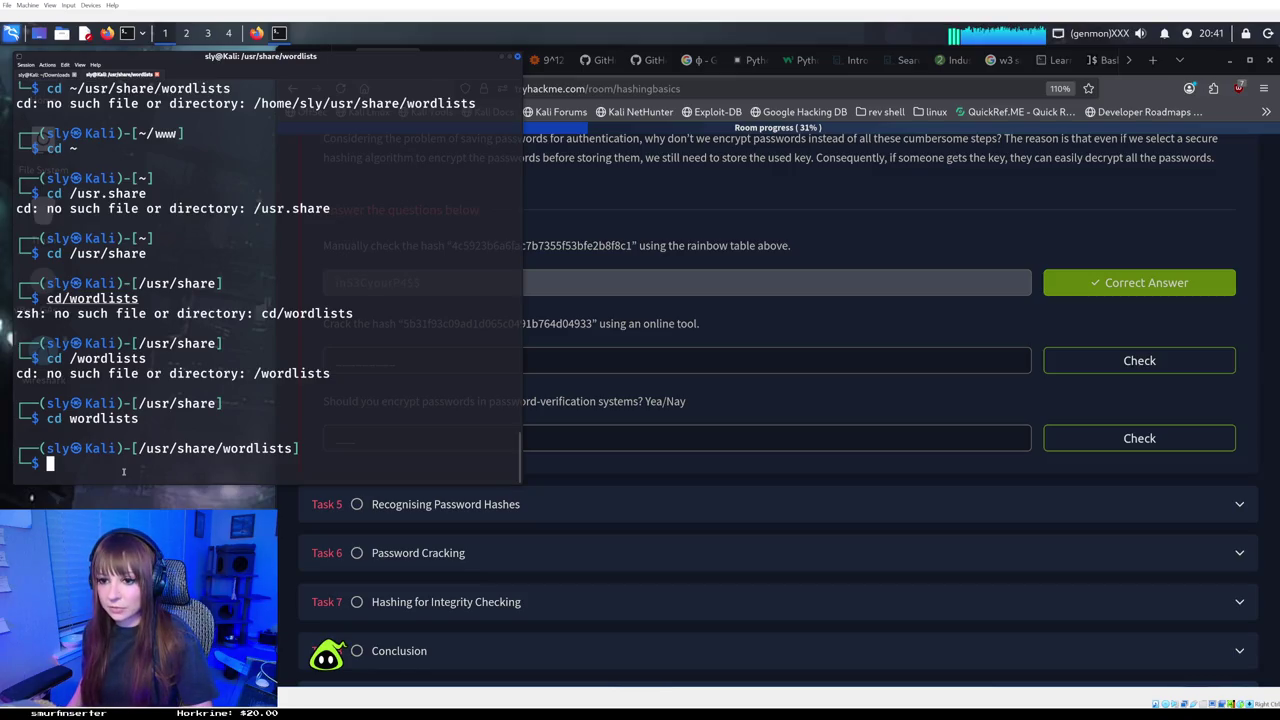
{"action": "type", "text": "ls"}
{"action": "key", "text": "Return"}
{"action": "left_click_drag", "start_coordinate": [138, 448], "coordinate": [102, 466]}
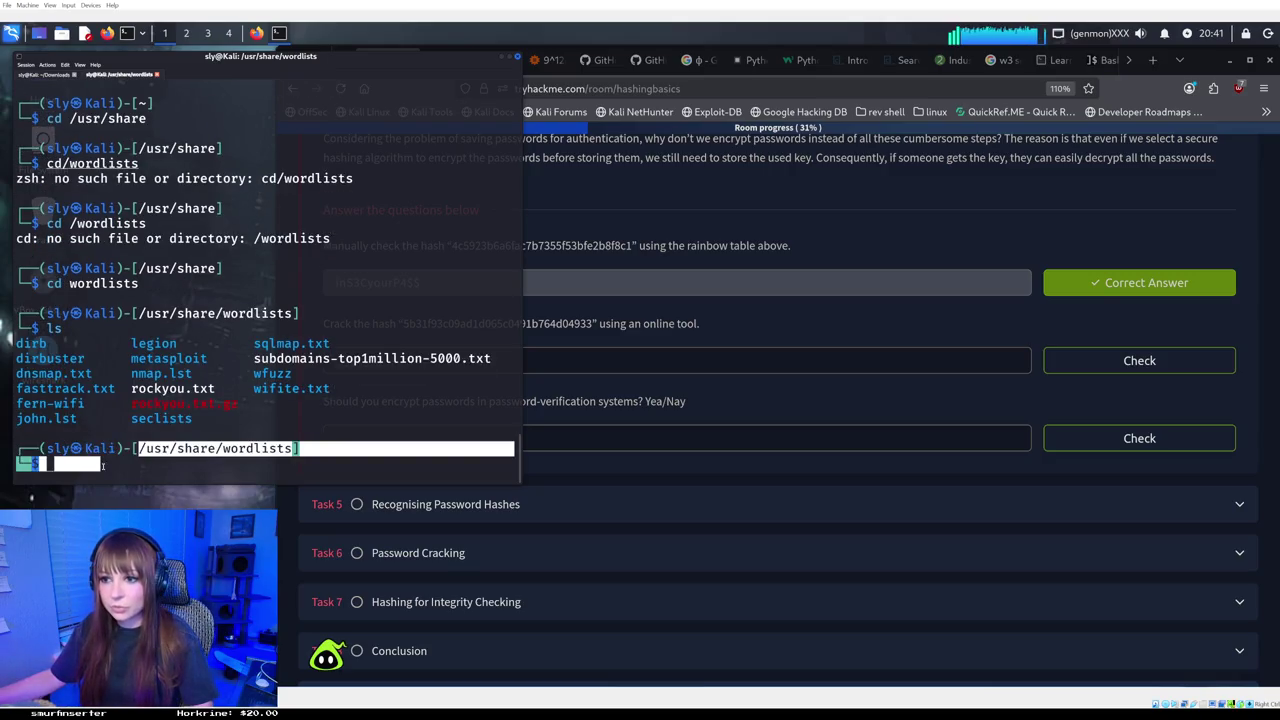
Move to the ~/www folder that holds the hash file
{"action": "left_click", "coordinate": [102, 466]}
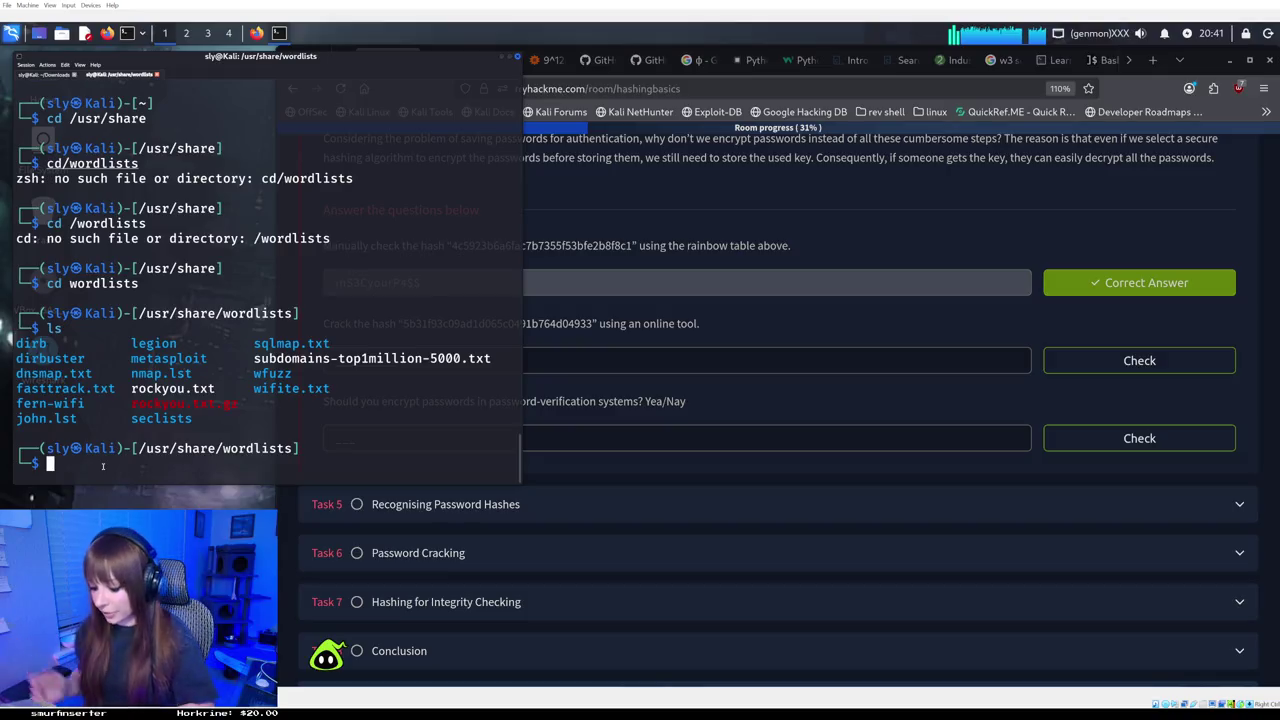
{"action": "type", "text": "cd ~"}
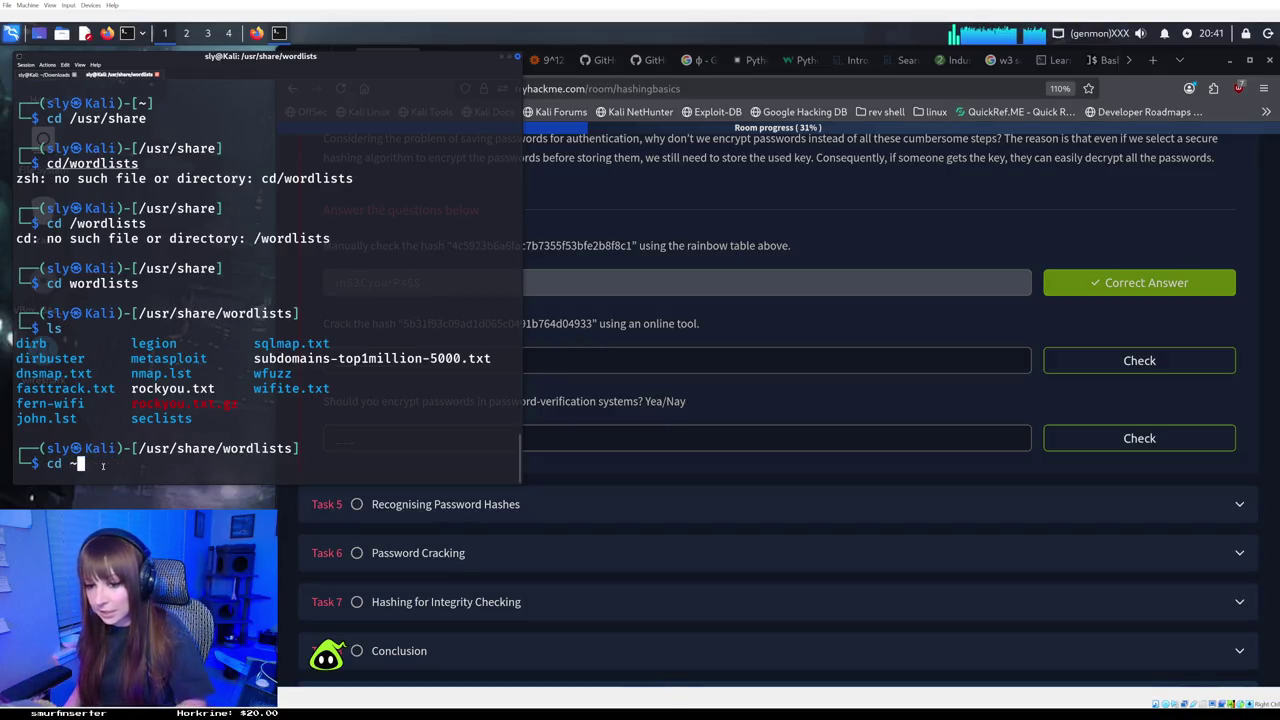
{"action": "key", "text": "Return"}
{"action": "type", "text": "cd www"}
{"action": "key", "text": "Return"}
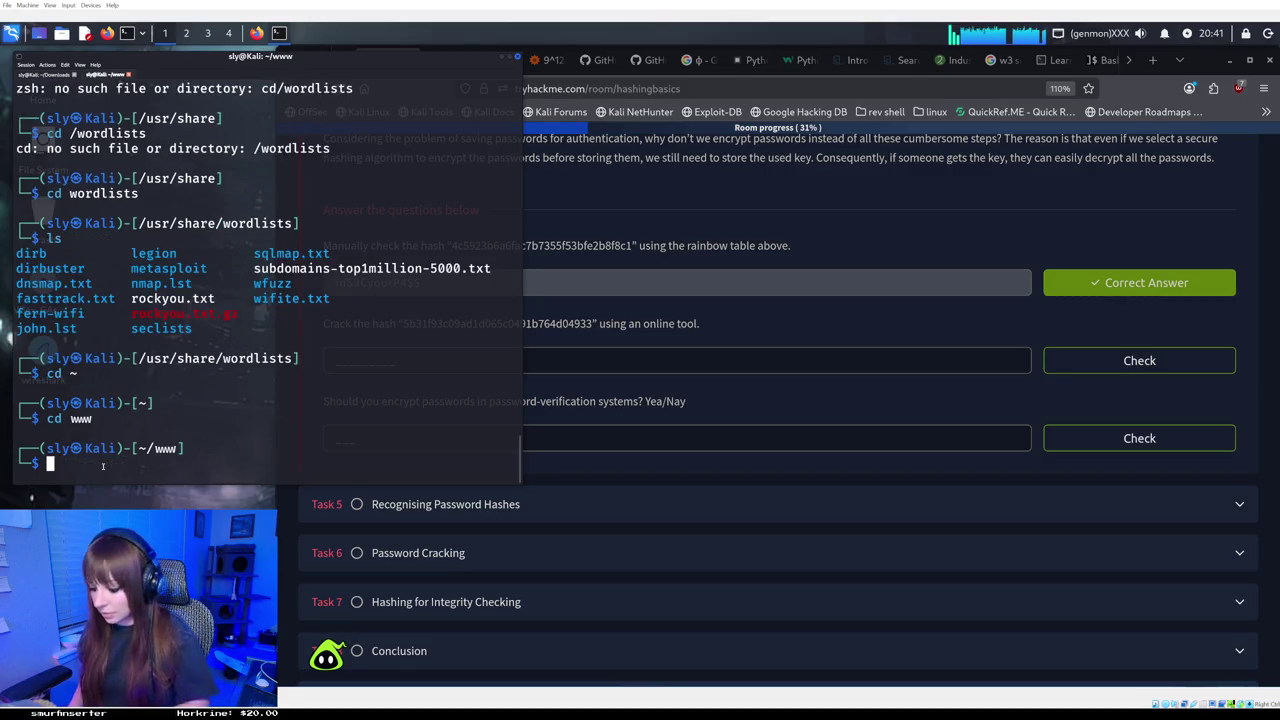
Recall the hashcat command and swap the seclists wordlist for /usr/share/wordlists/rockyou.txt
{"action": "key", "text": "Up"}
{"action": "key", "text": "Up"}
{"action": "key", "text": "Up"}
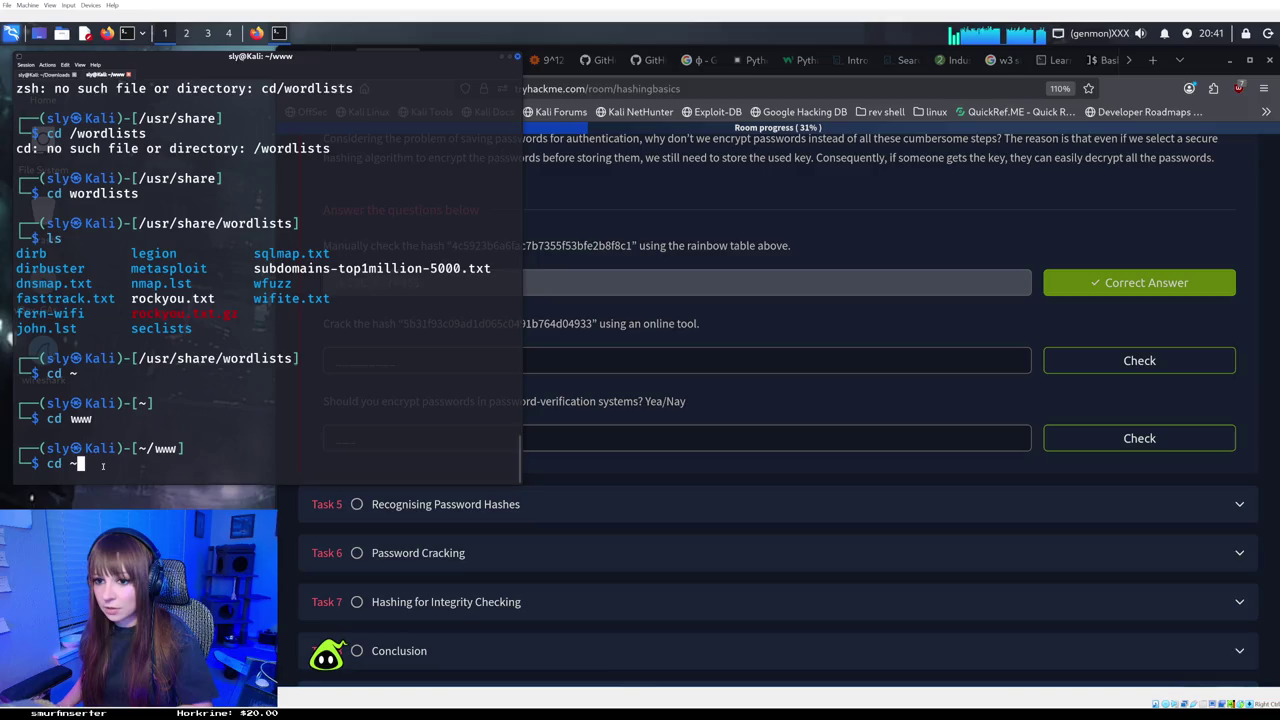
{"action": "key", "text": "Up"}
{"action": "key", "text": "Up"}
{"action": "key", "text": "Up"}
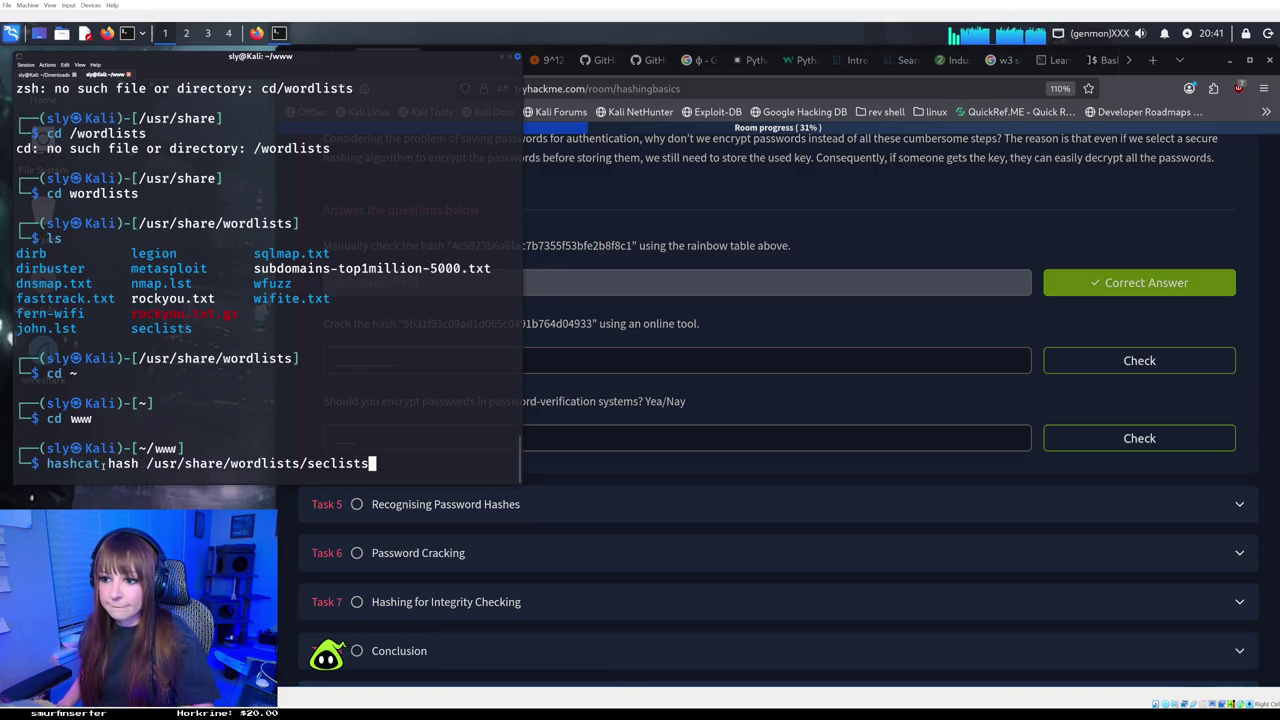
{"action": "key", "text": "Left"}
{"action": "key", "text": "Left"}
{"action": "key", "text": "Left"}
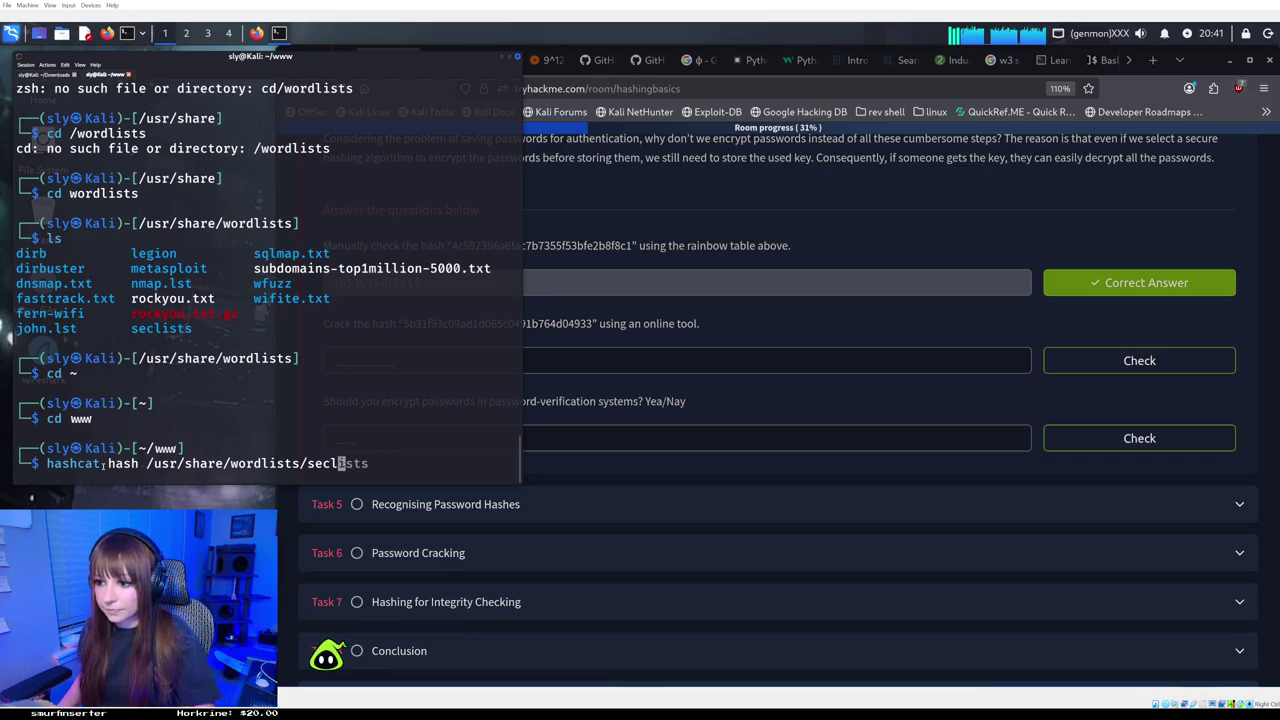
{"action": "key", "text": "BackSpace"}
{"action": "key", "text": "ctrl+k"}
{"action": "type", "text": "rocky"}
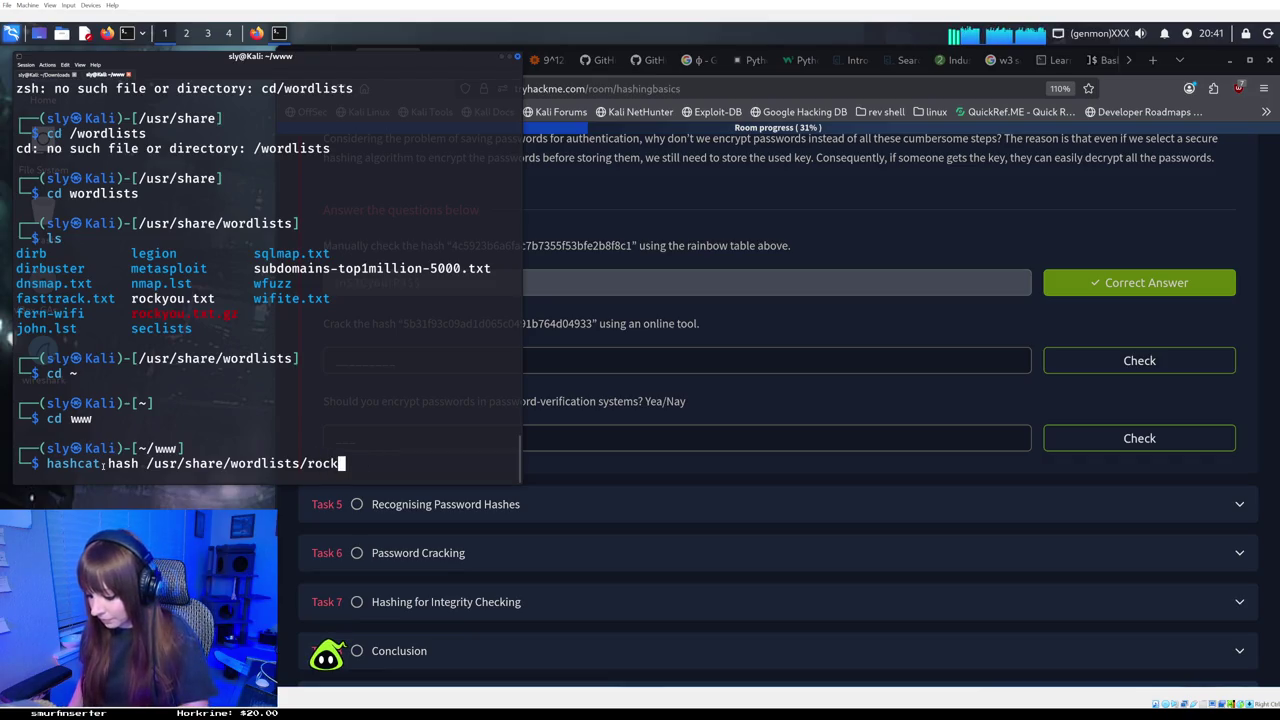
{"action": "type", "text": "ou.txt"}
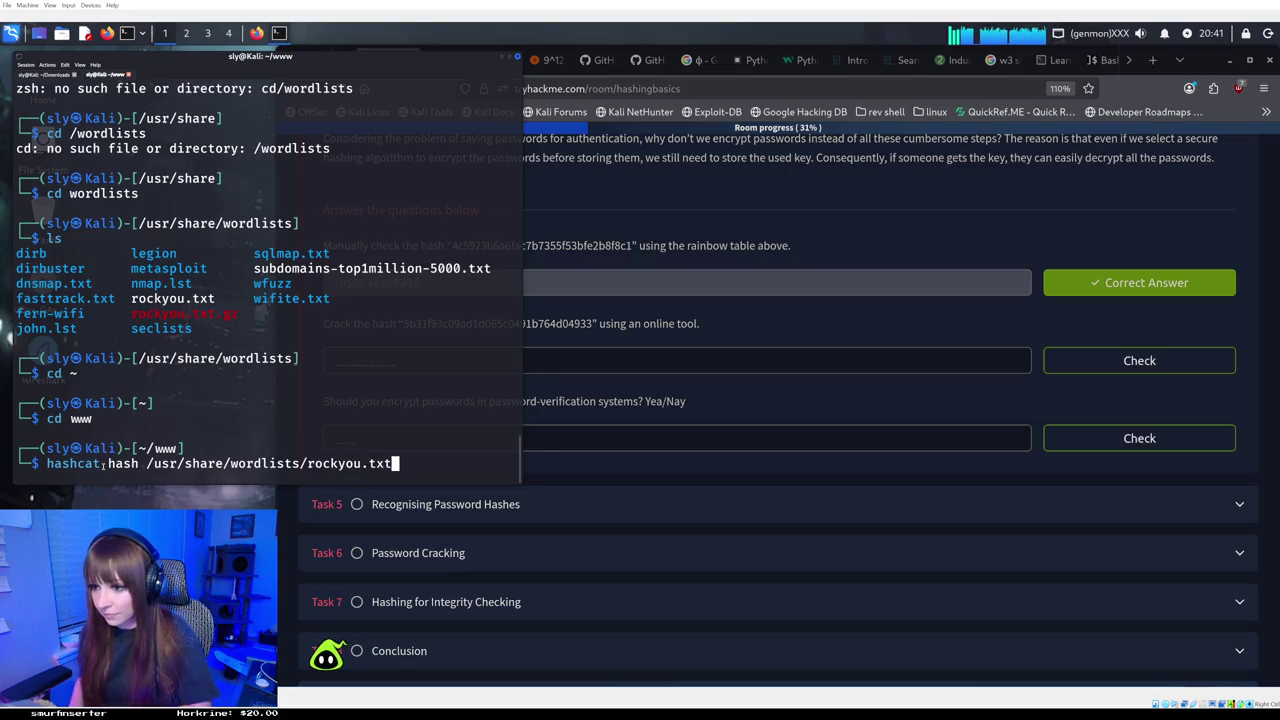
{"action": "key", "text": "Return"}
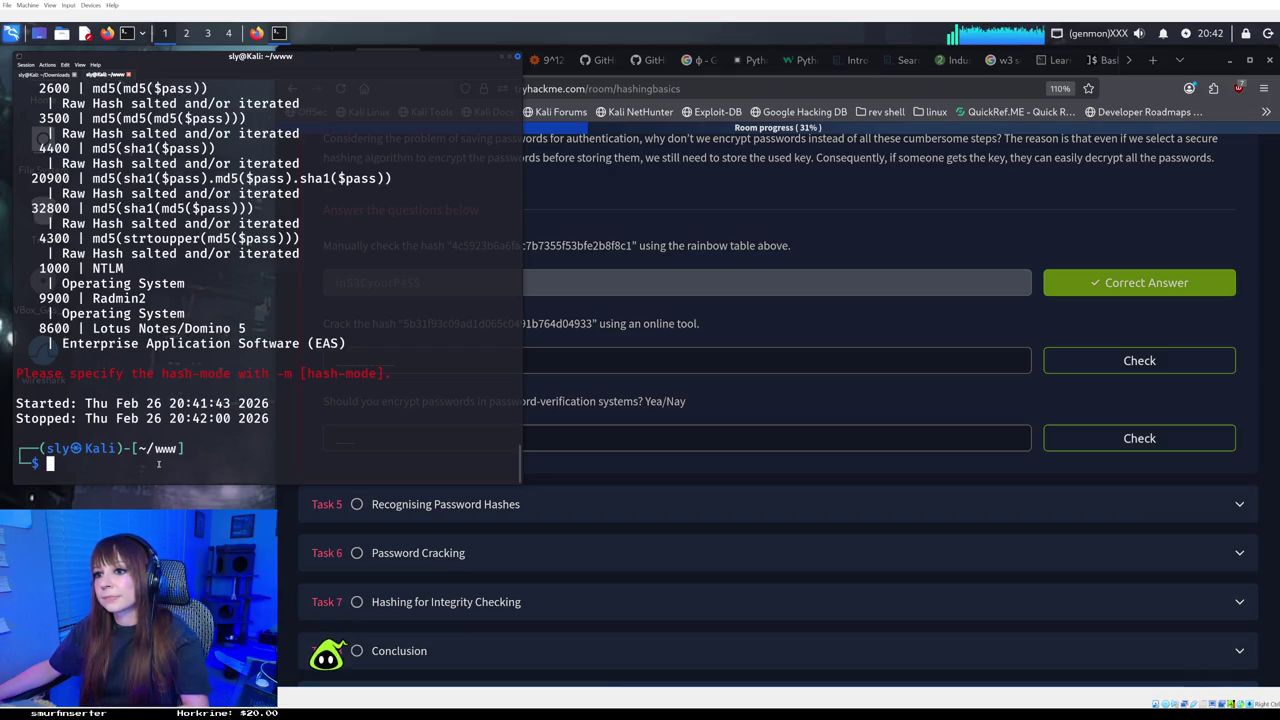
Recall the hashcat rockyou.txt command, then bring the TryHackMe room back up in Firefox
{"action": "key", "text": "Up"}
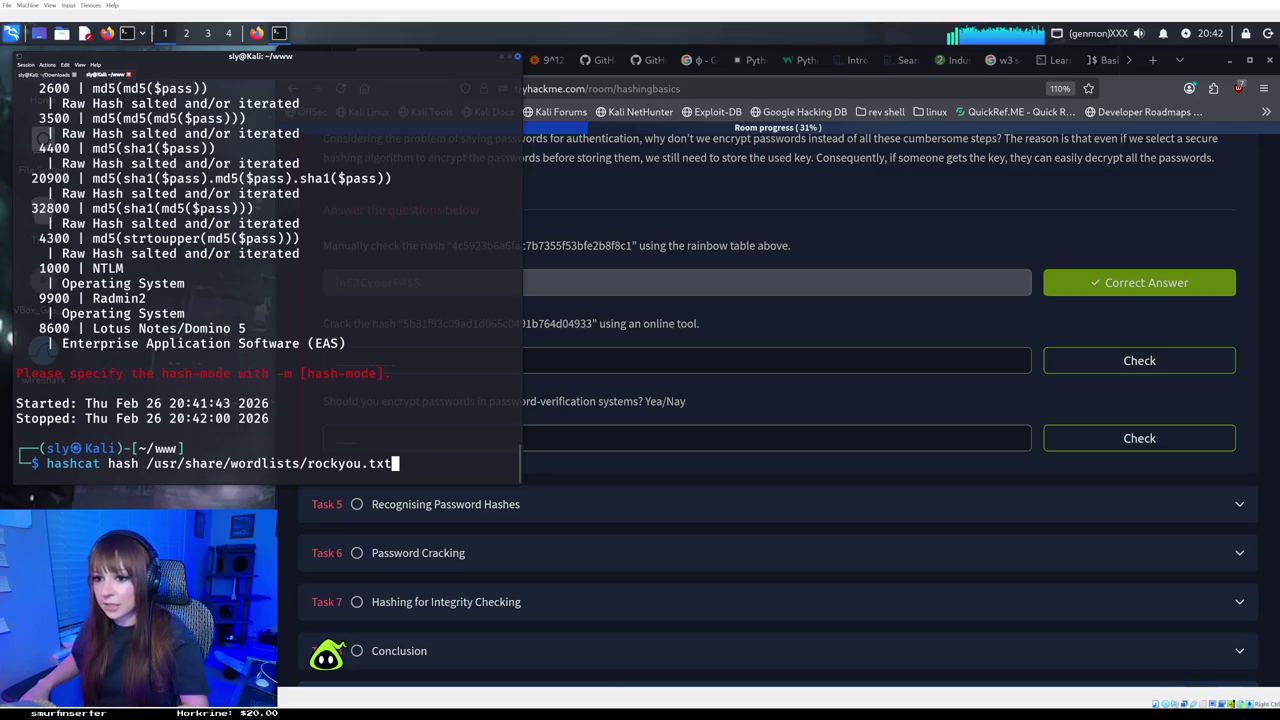
{"action": "key", "text": "Left"}
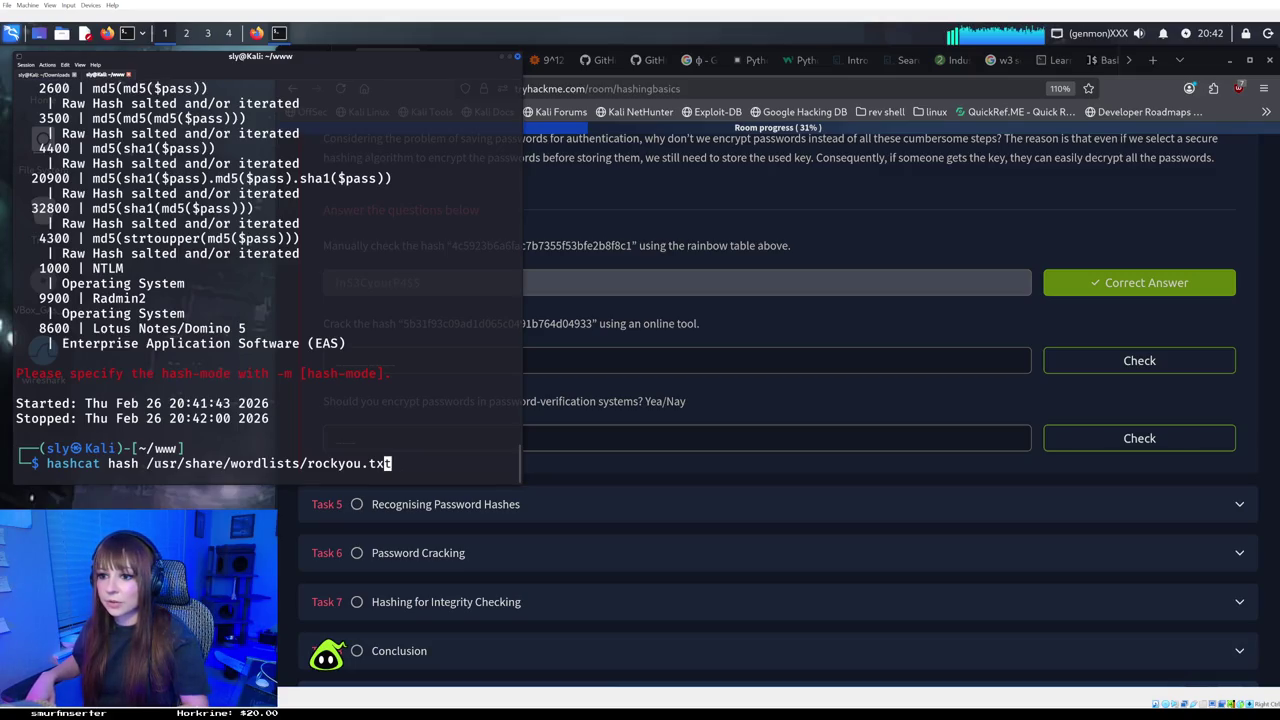
{"action": "key", "text": "Right"}
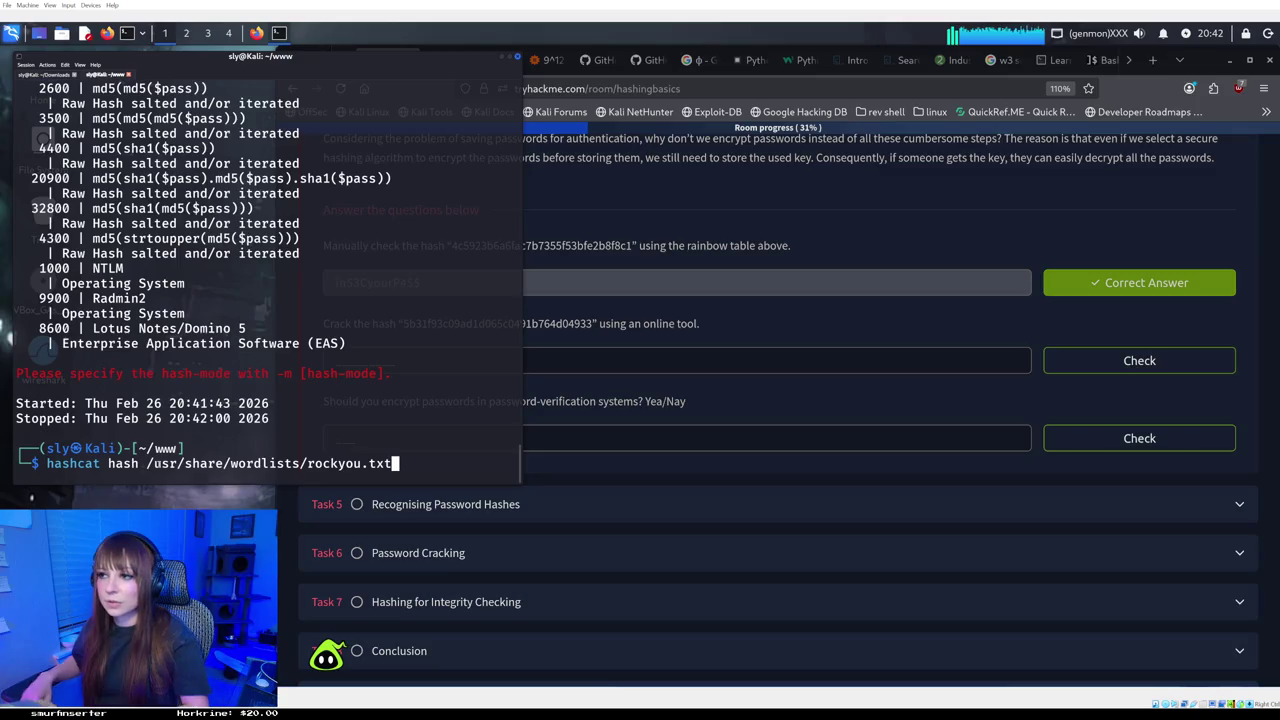
{"action": "left_click", "coordinate": [257, 33]}
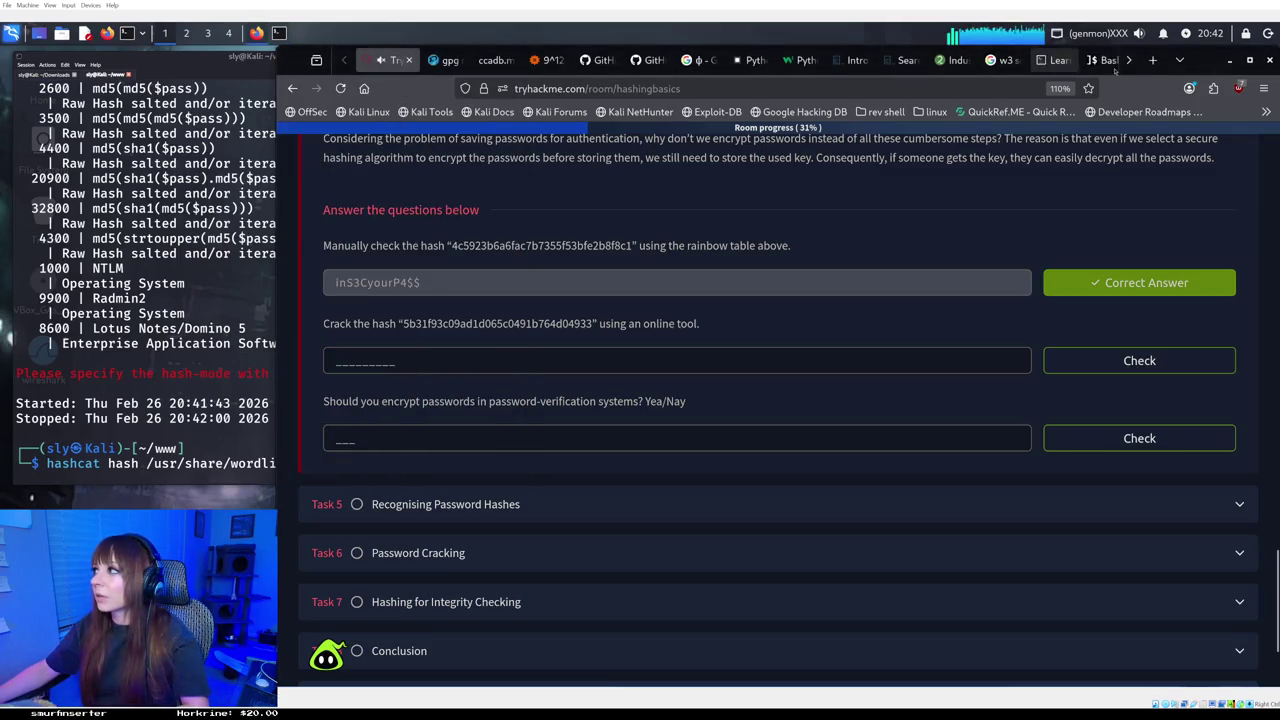
Search Google for 'hashcat -m modes' in a new tab
{"action": "left_click", "coordinate": [1153, 60]}
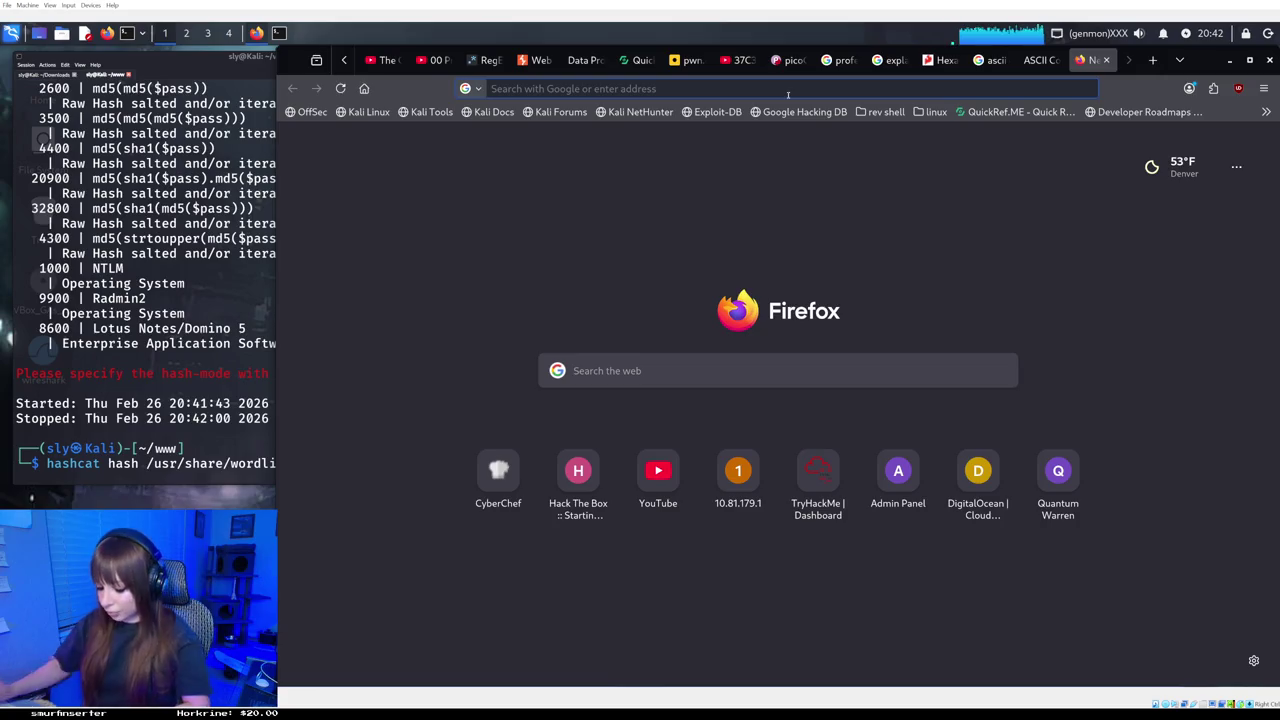
{"action": "type", "text": "hashcat "}
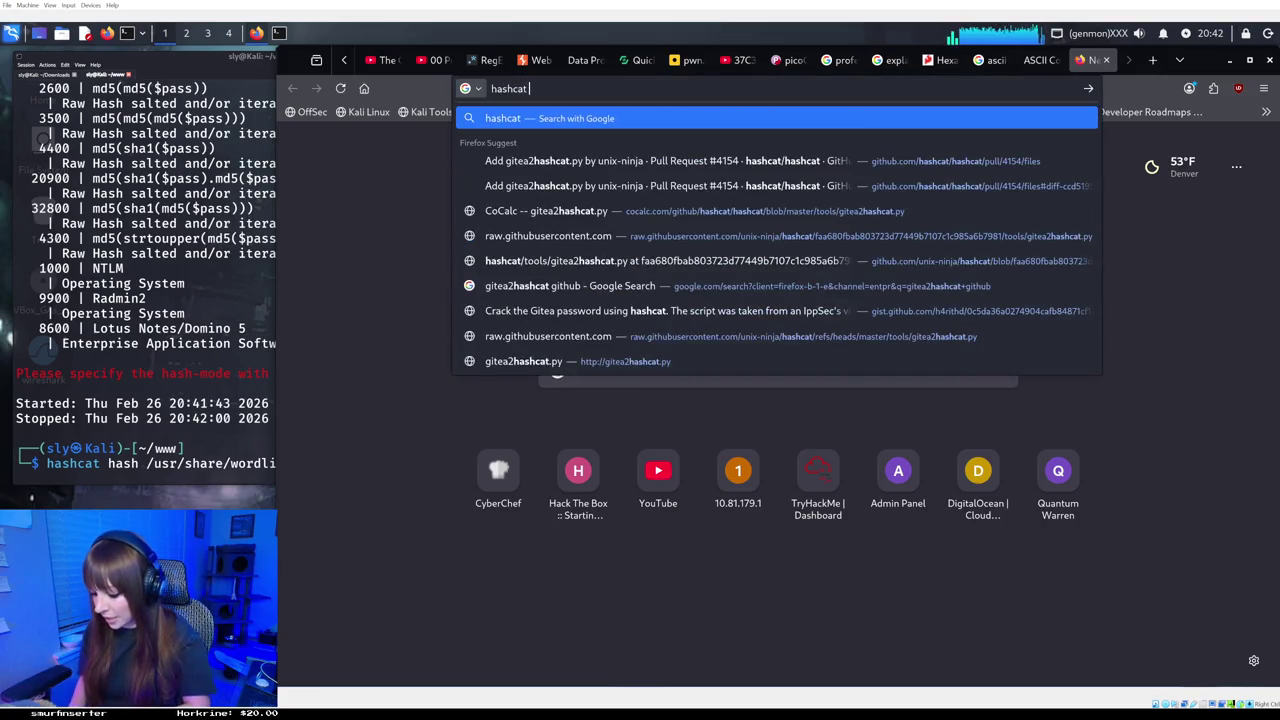
{"action": "type", "text": "-m mk"}
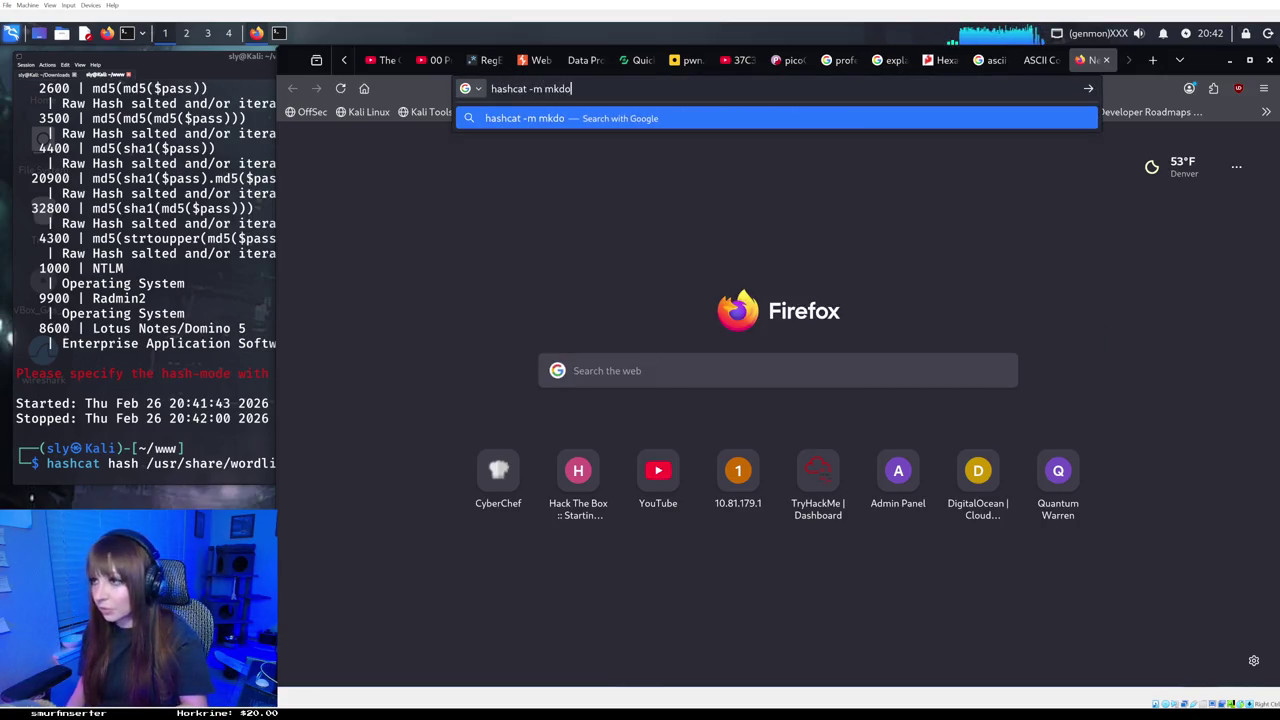
{"action": "key", "text": "BackSpace"}
{"action": "type", "text": "odes"}
{"action": "key", "text": "Return"}
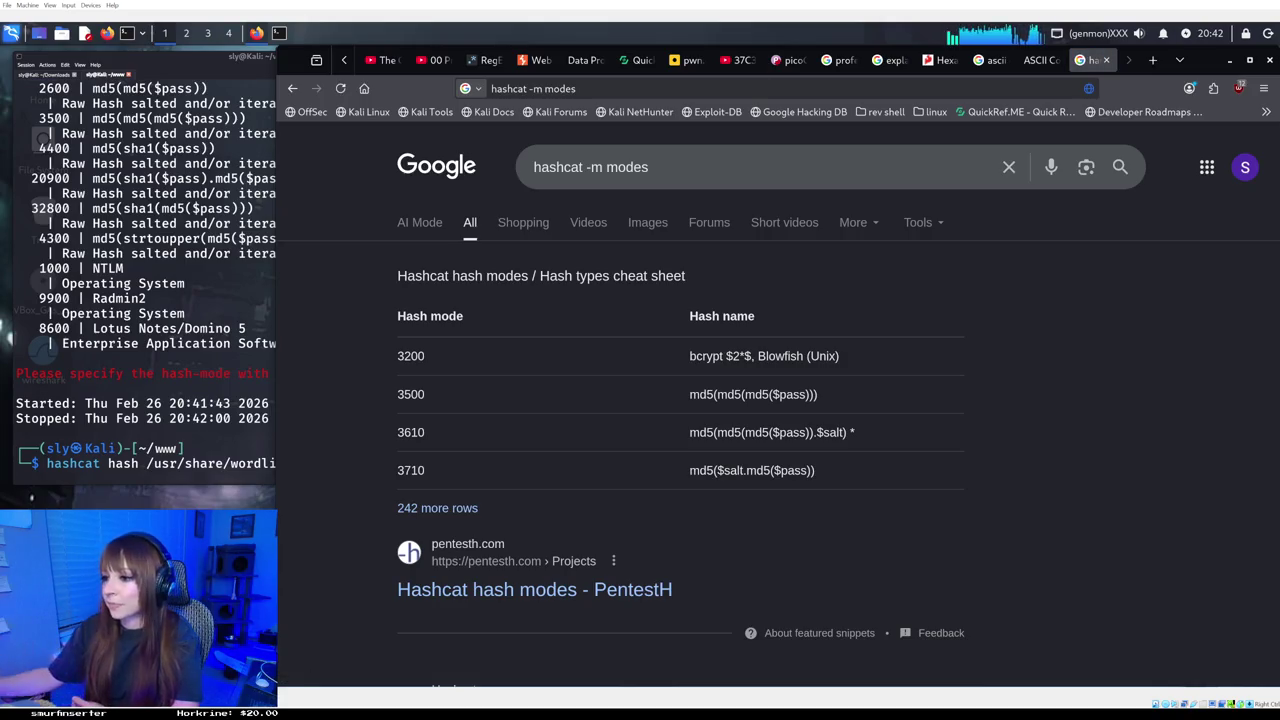
Review the pentesth.com hash mode table, then go back to the Google results
{"action": "left_click", "coordinate": [463, 510]}
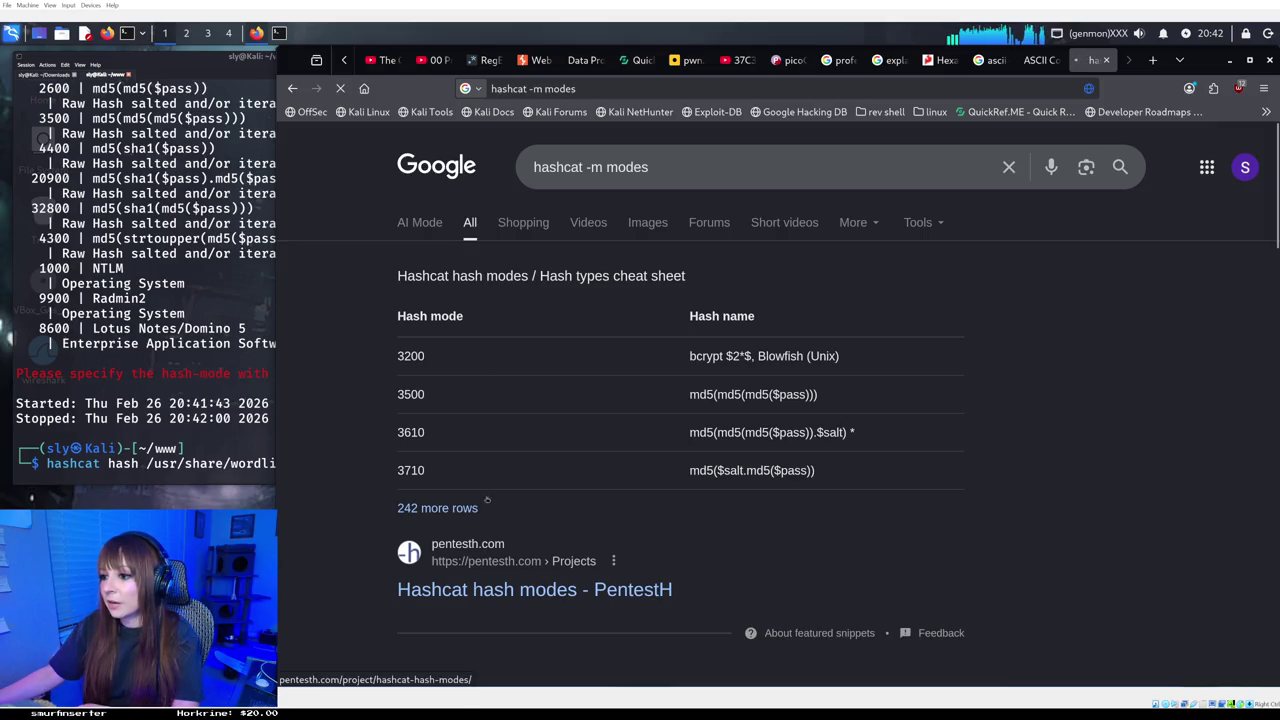
{"action": "left_click", "coordinate": [677, 168]}
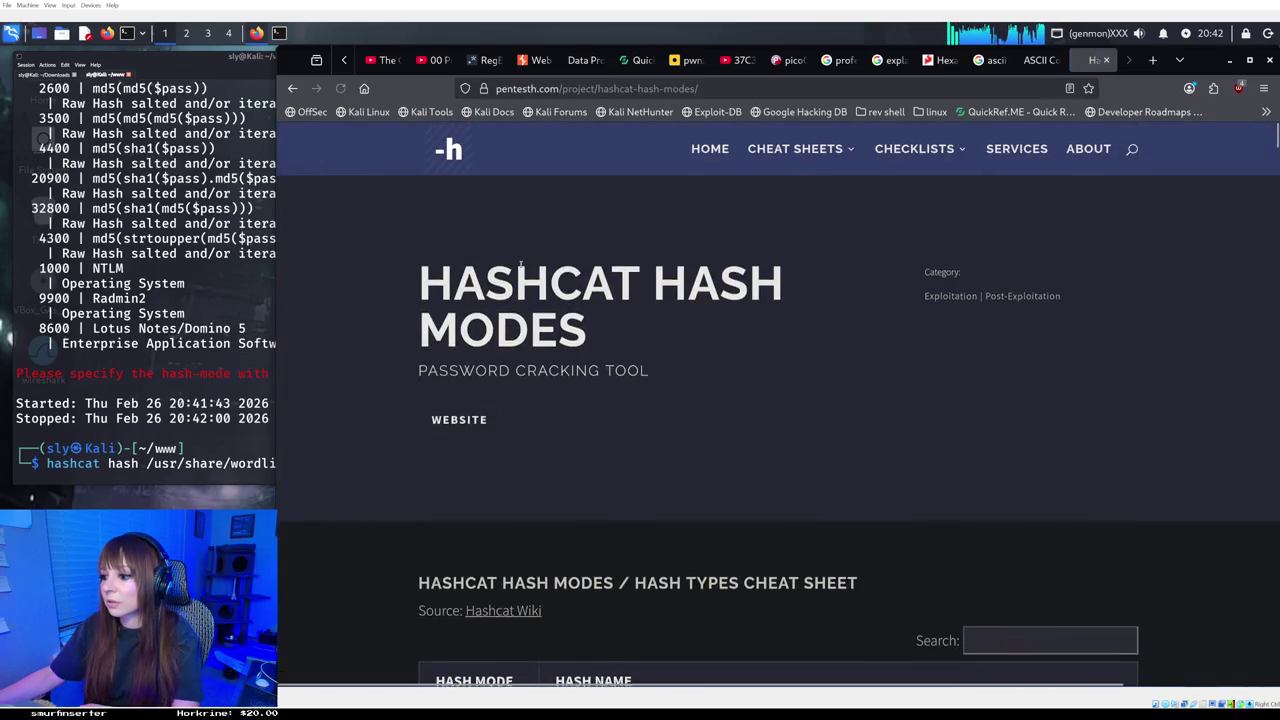
{"action": "scroll", "coordinate": [518, 255], "scroll_direction": "down", "scroll_amount": 3}
{"action": "scroll", "coordinate": [518, 255], "scroll_direction": "down", "scroll_amount": 1}
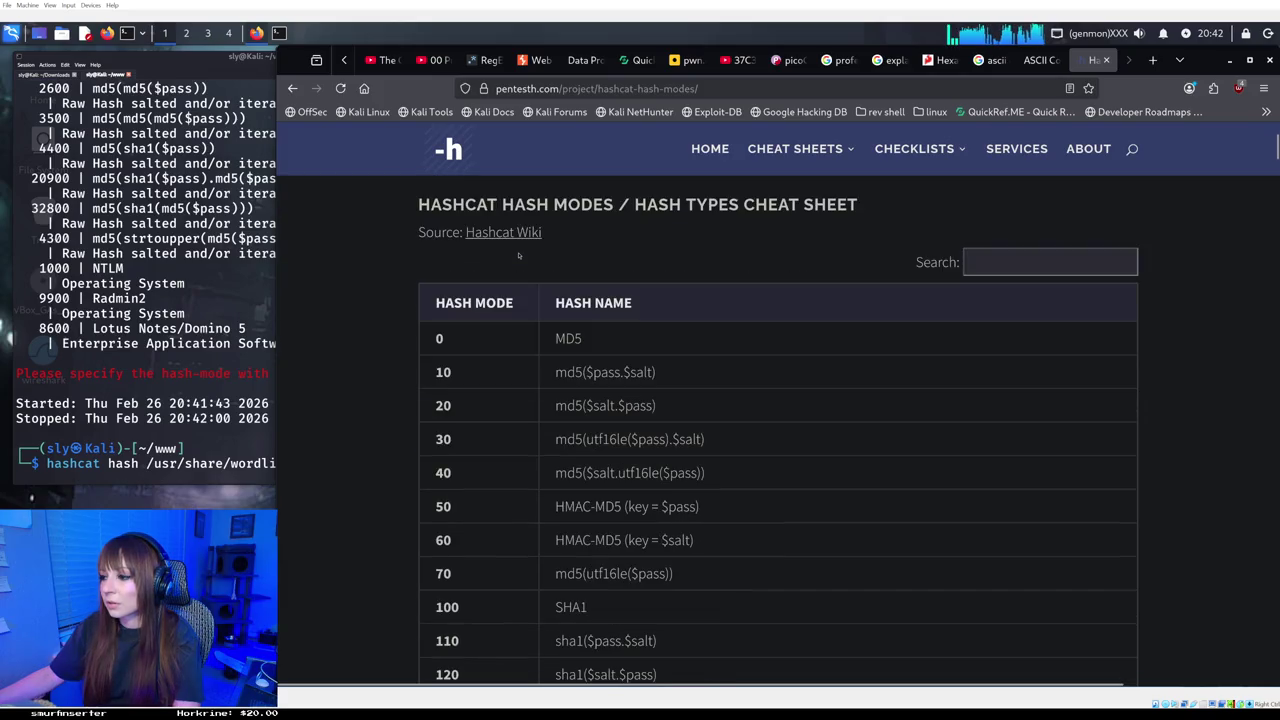
{"action": "scroll", "coordinate": [518, 255], "scroll_direction": "down", "scroll_amount": 2}
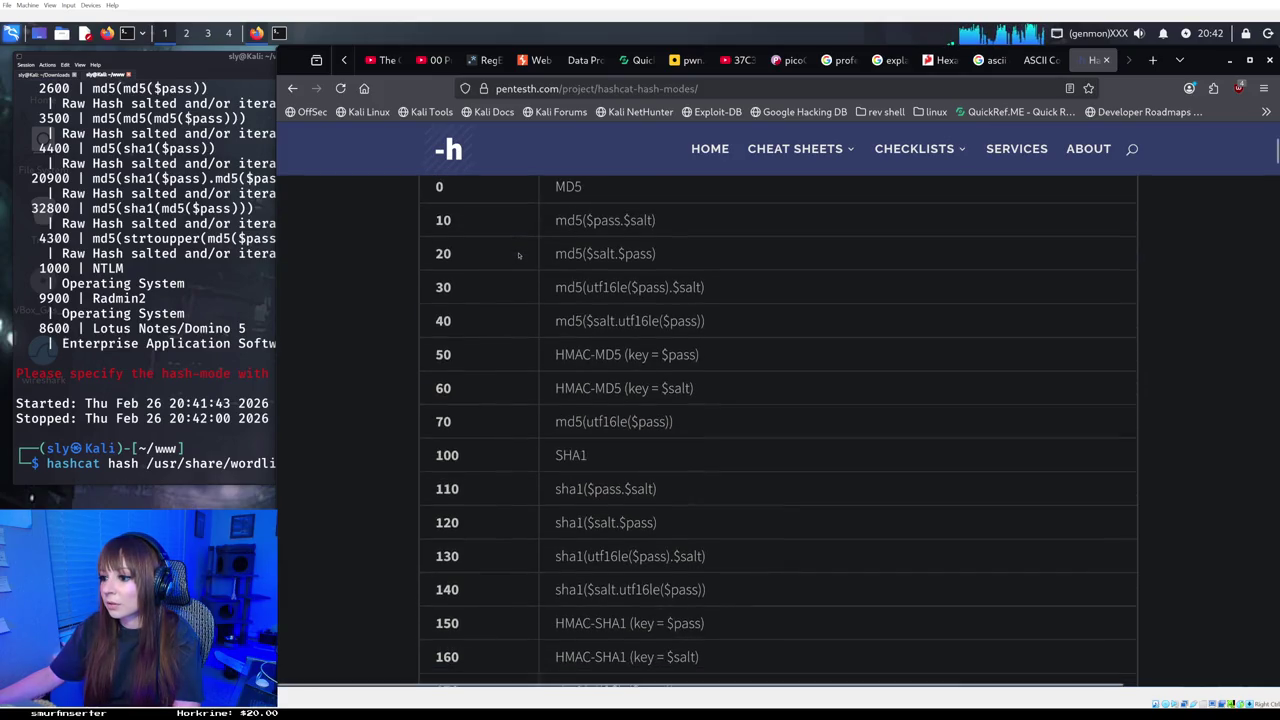
{"action": "left_click", "coordinate": [246, 460]}
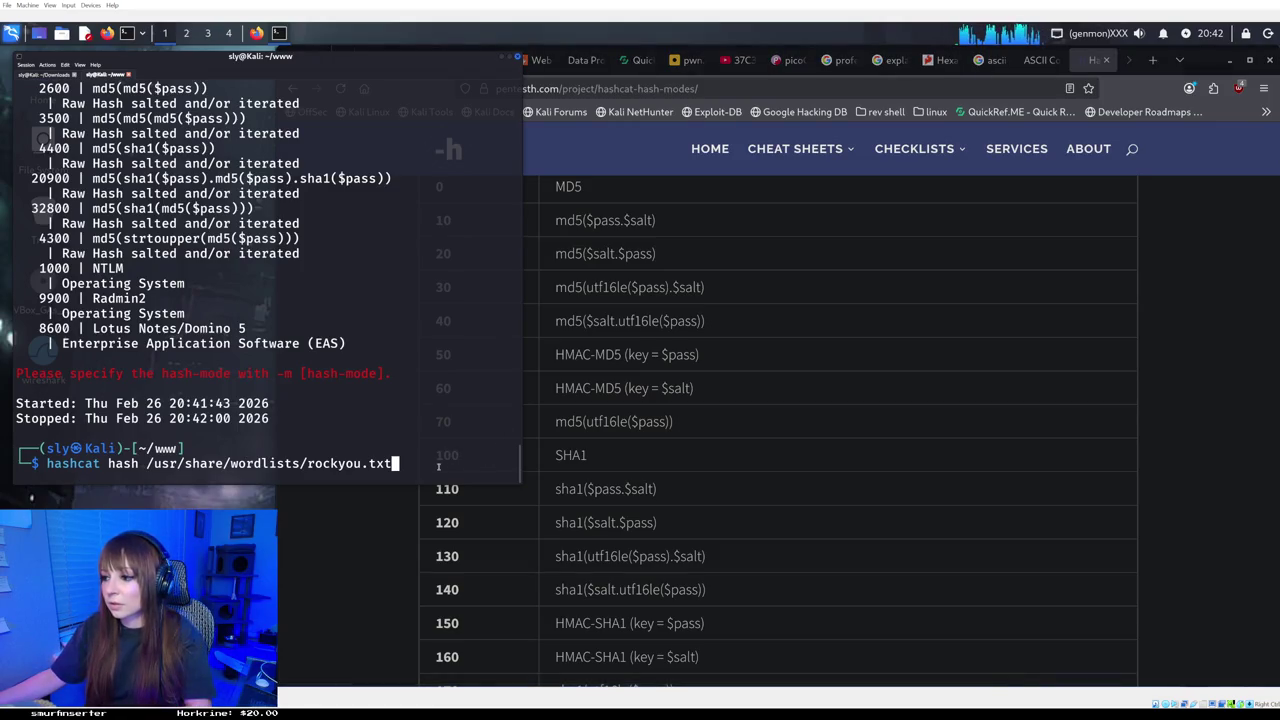
{"action": "left_click", "coordinate": [717, 177]}
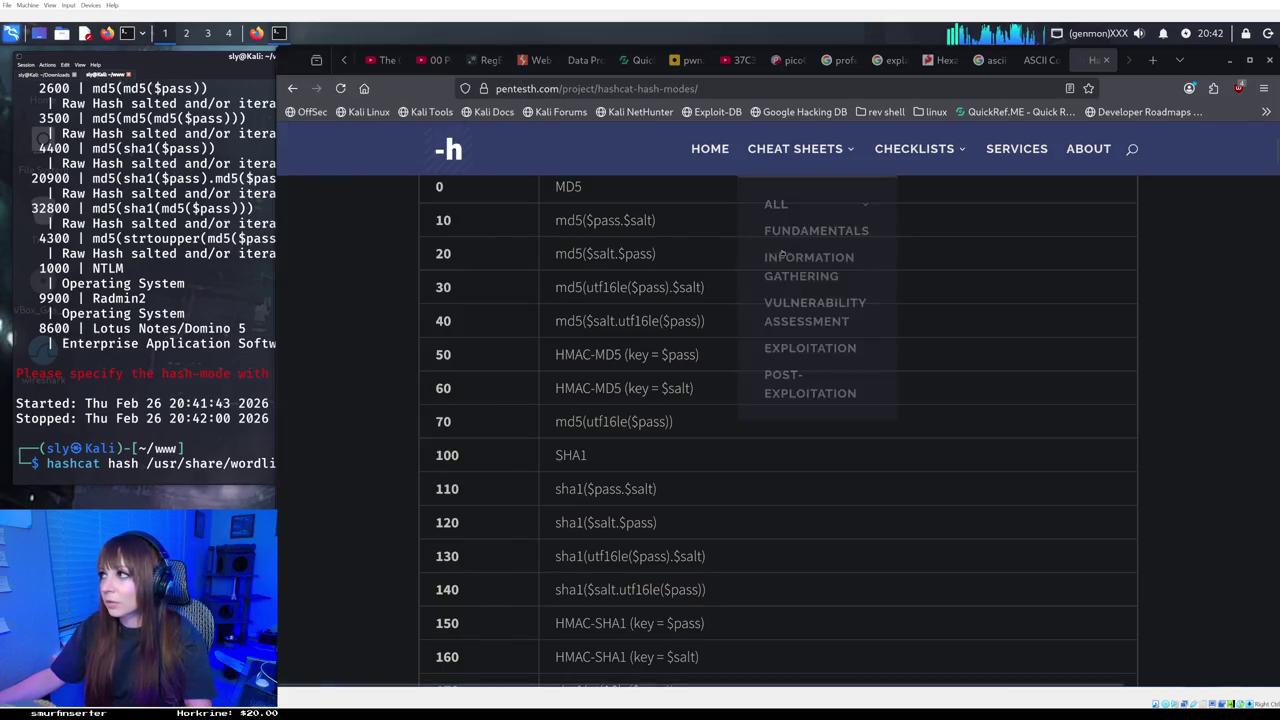
{"action": "left_click", "coordinate": [292, 88]}
{"action": "left_click", "coordinate": [292, 88]}
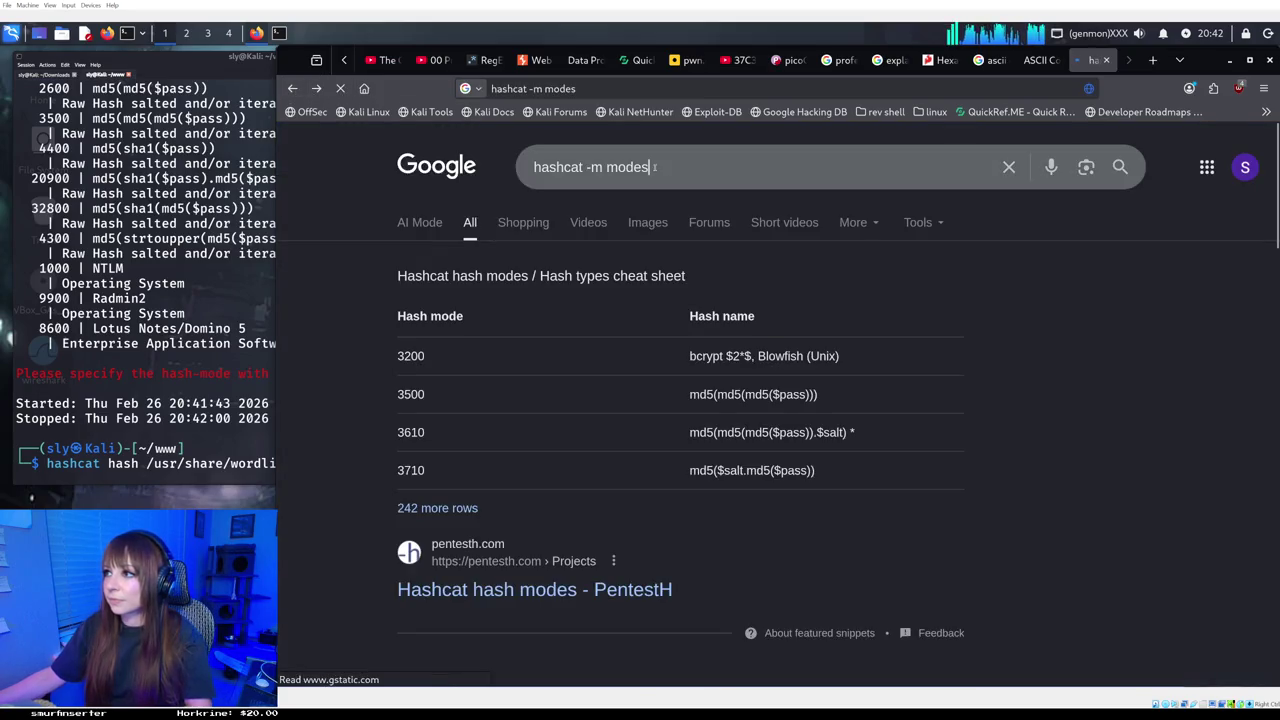
{"action": "left_click", "coordinate": [691, 170]}
Search 'hashcat -m mode autodetecy' and scroll through the hash-mode autodetect results
{"action": "key", "text": "BackSpace"}
{"action": "type", "text": "autodete"}
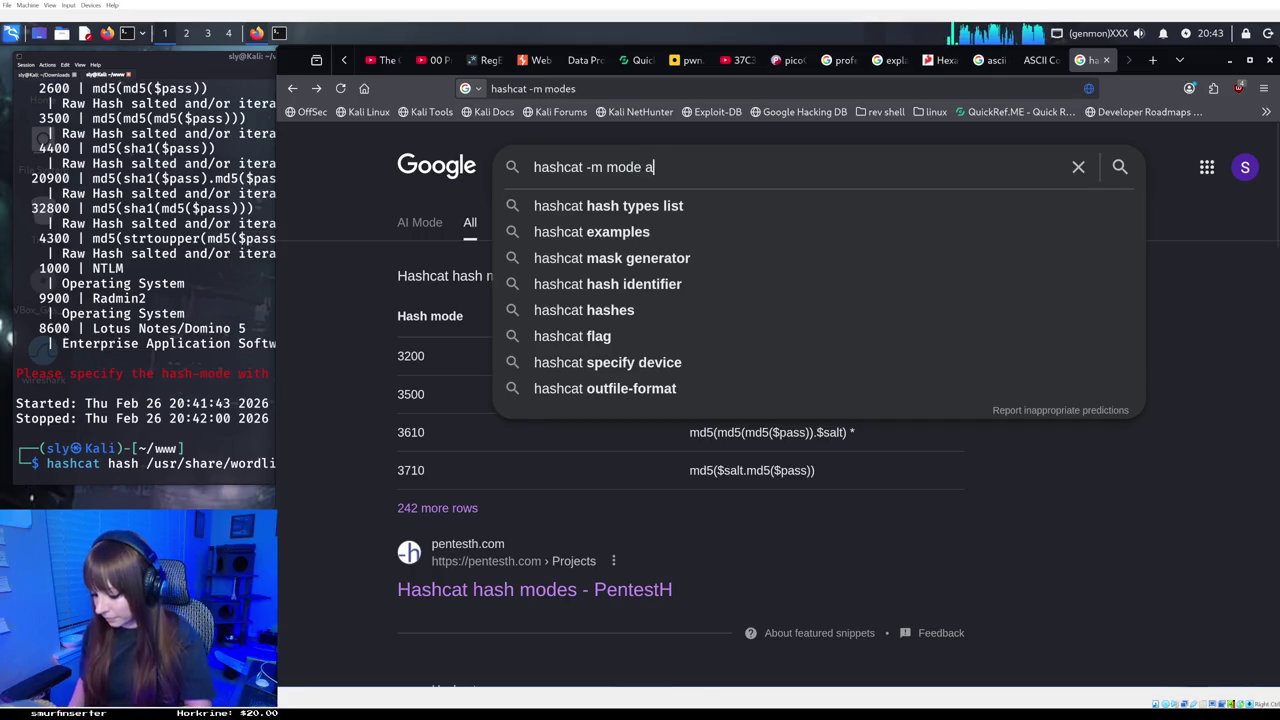
{"action": "type", "text": "cy"}
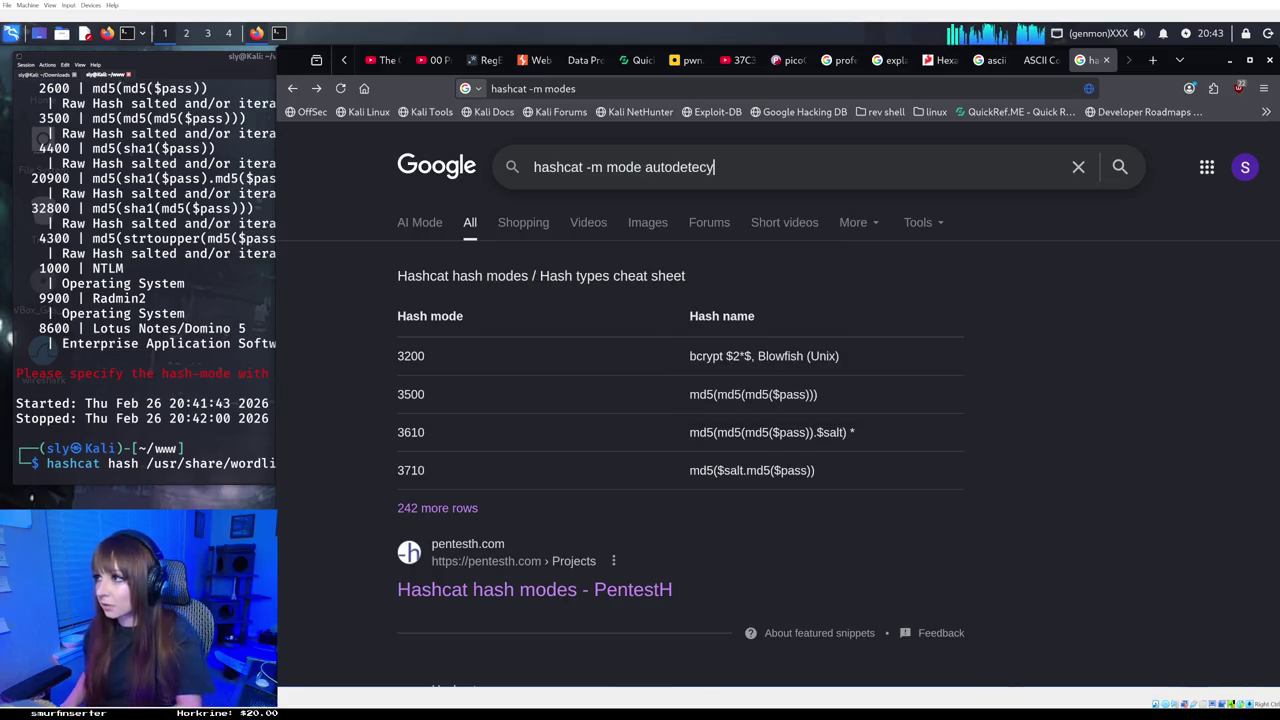
{"action": "key", "text": "Return"}
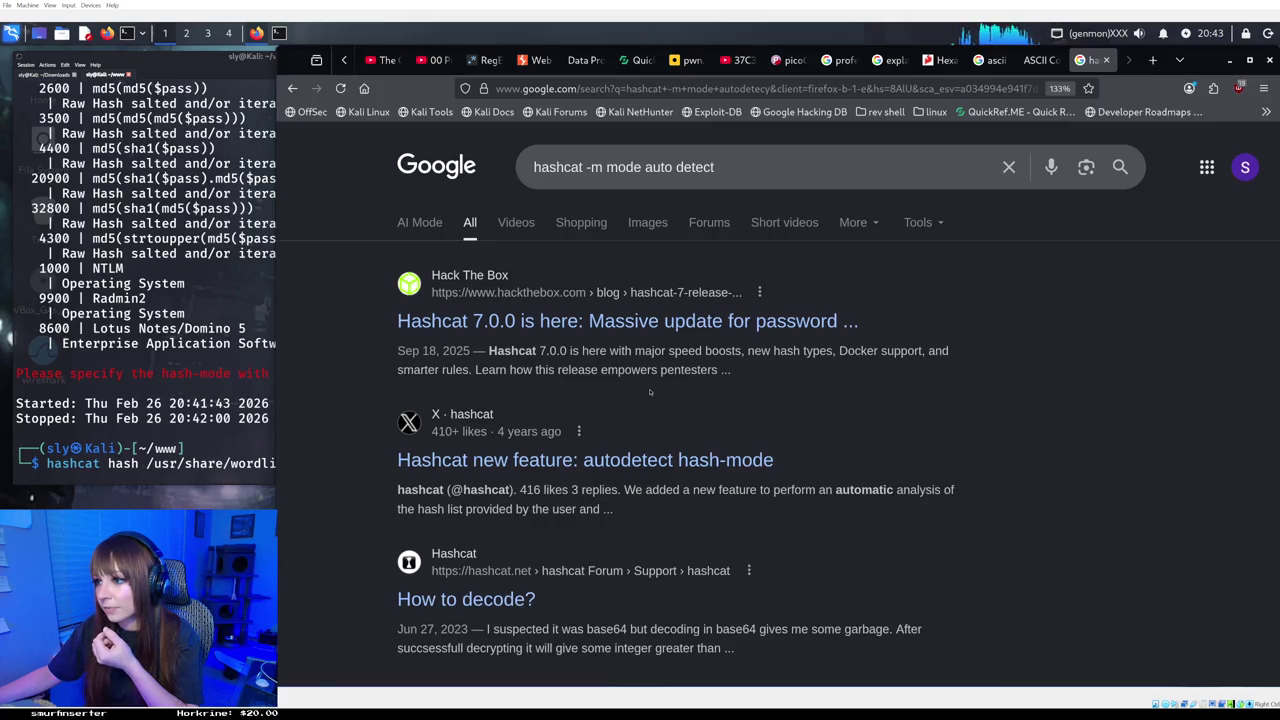
{"action": "scroll", "coordinate": [650, 392], "scroll_direction": "down", "scroll_amount": 2}
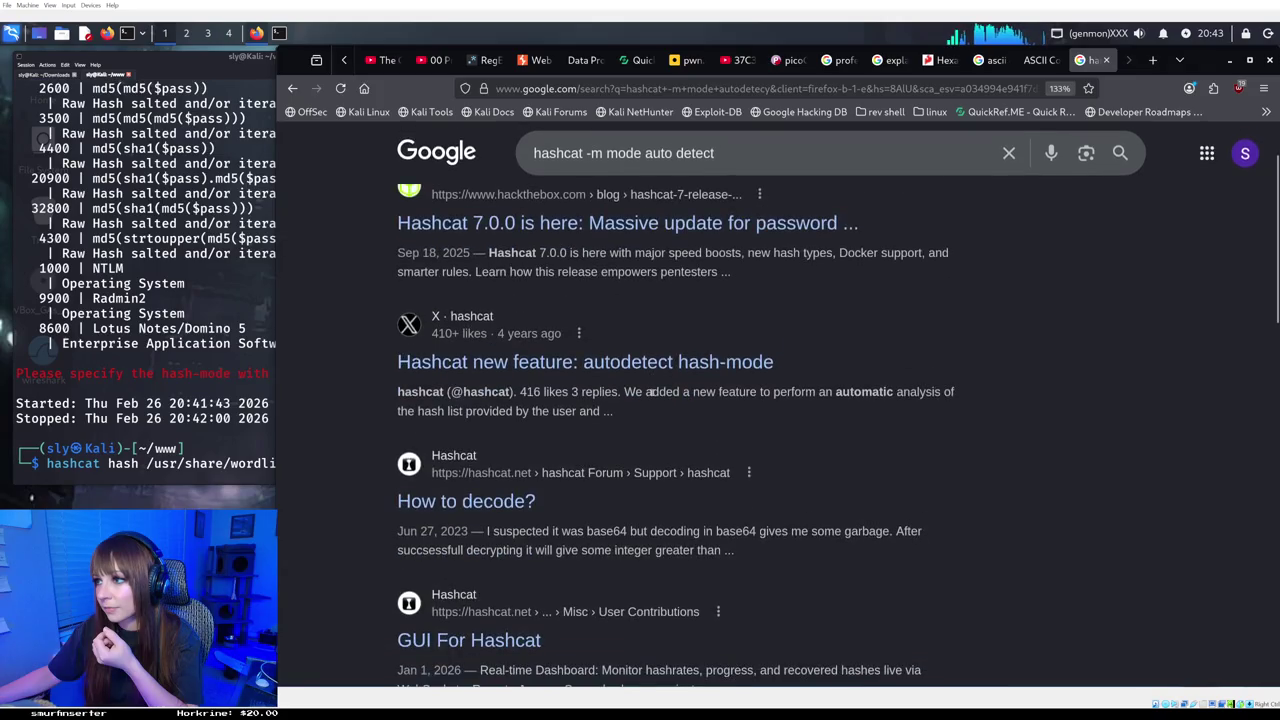
{"action": "scroll", "coordinate": [650, 392], "scroll_direction": "down", "scroll_amount": 2}
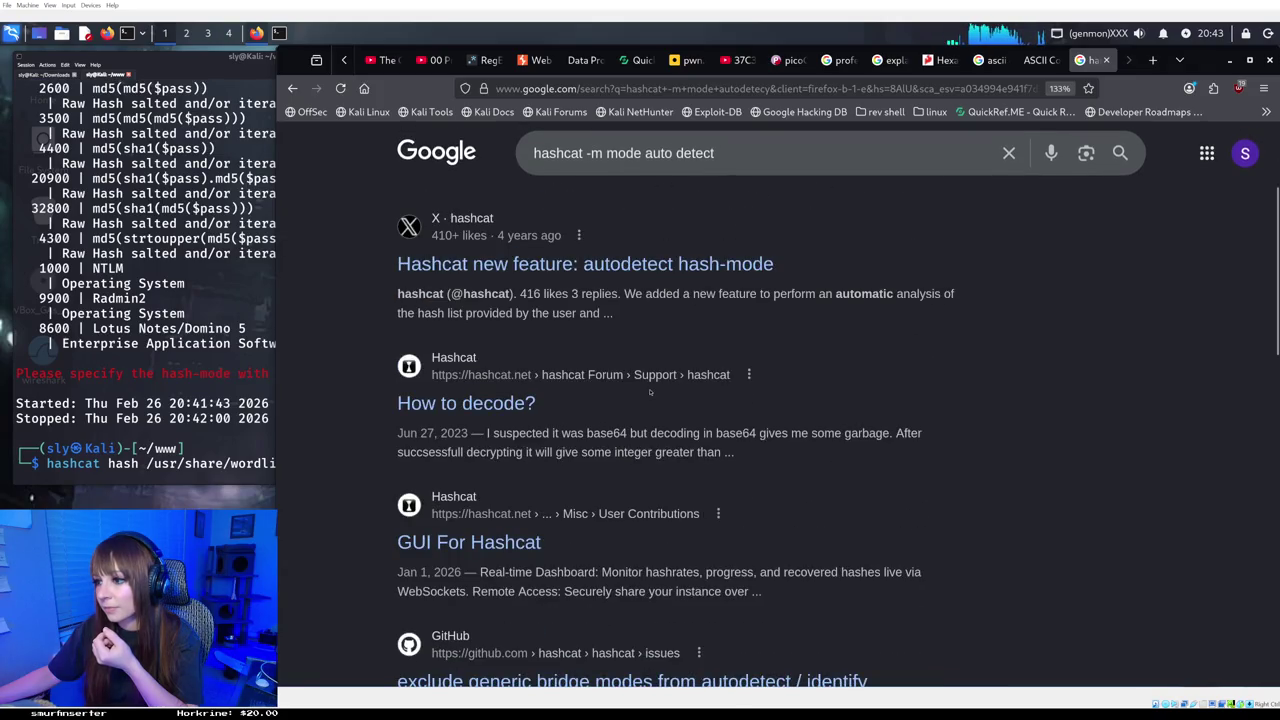
{"action": "scroll", "coordinate": [650, 392], "scroll_direction": "down", "scroll_amount": 4}
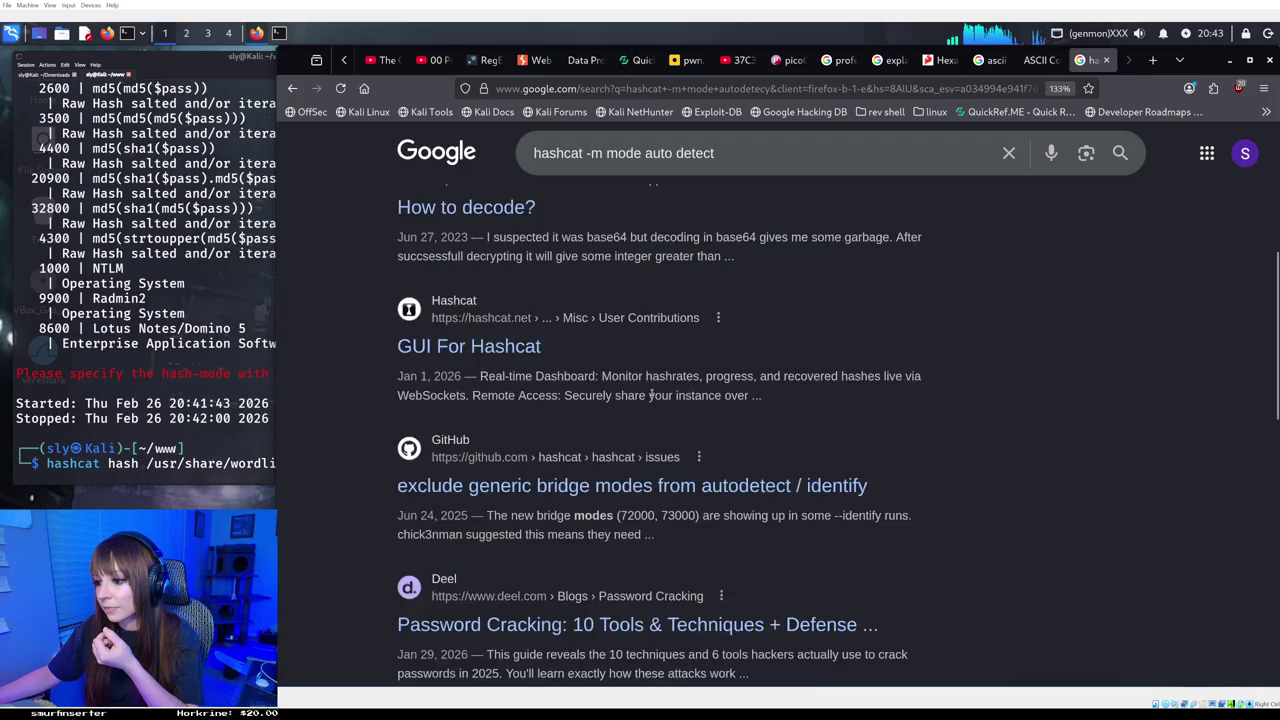
{"action": "scroll", "coordinate": [650, 392], "scroll_direction": "up", "scroll_amount": 8}
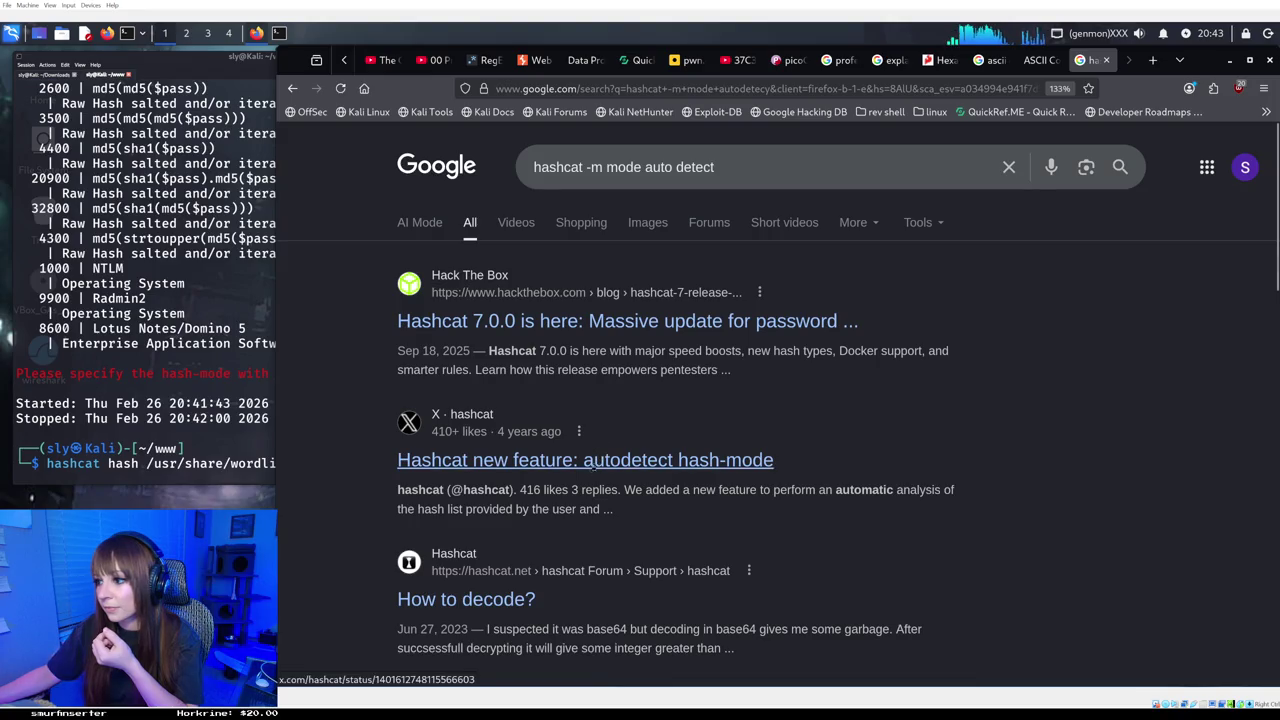
{"action": "left_click", "coordinate": [589, 462]}
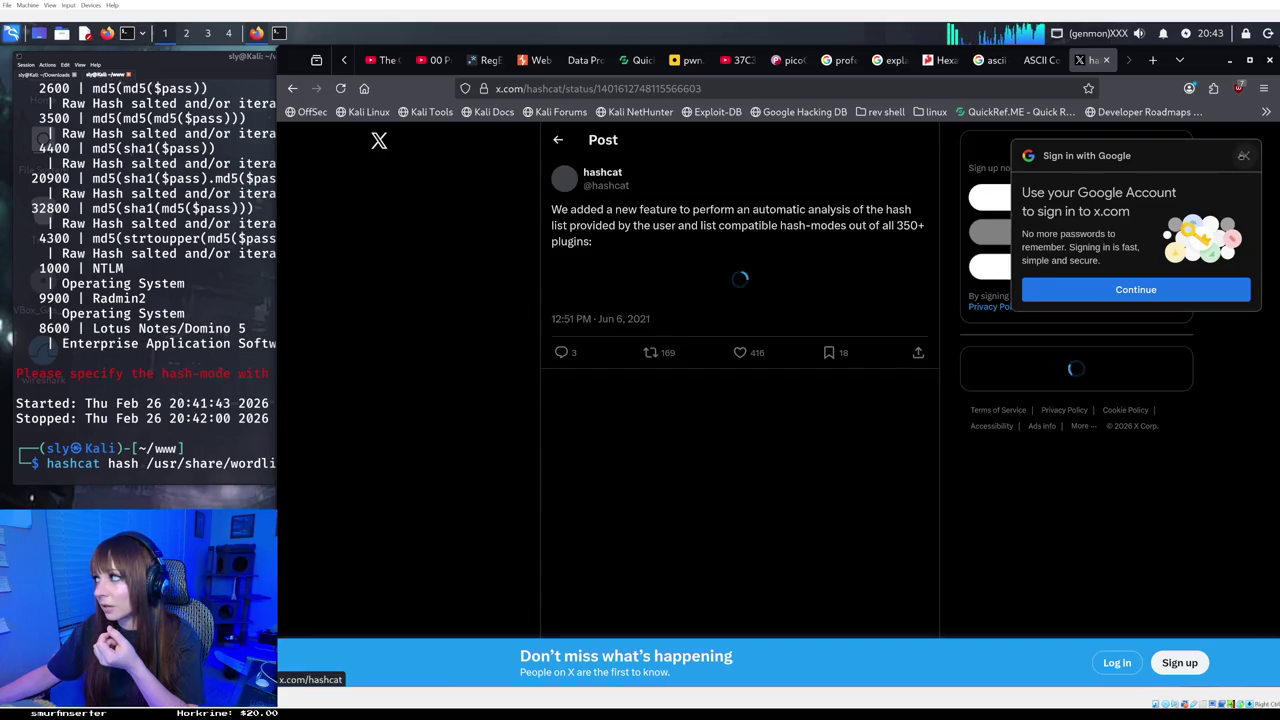
{"action": "left_click", "coordinate": [1243, 155]}
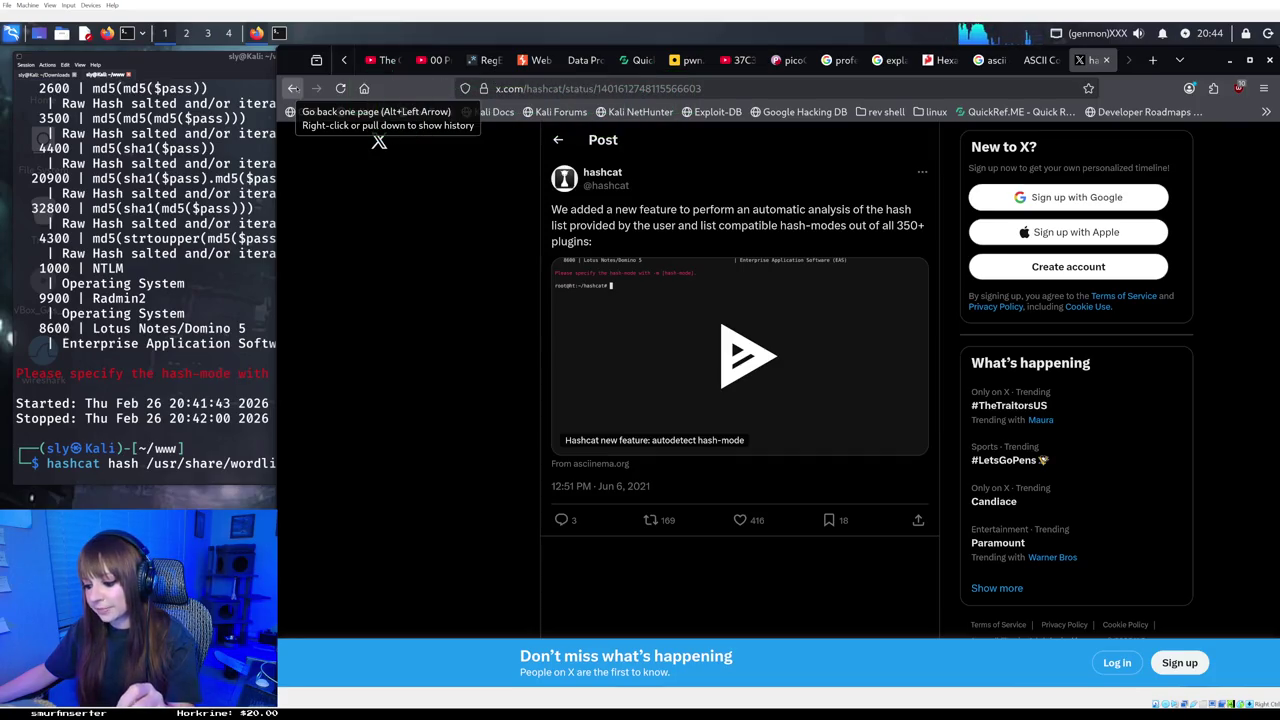
{"action": "left_click", "coordinate": [292, 88]}
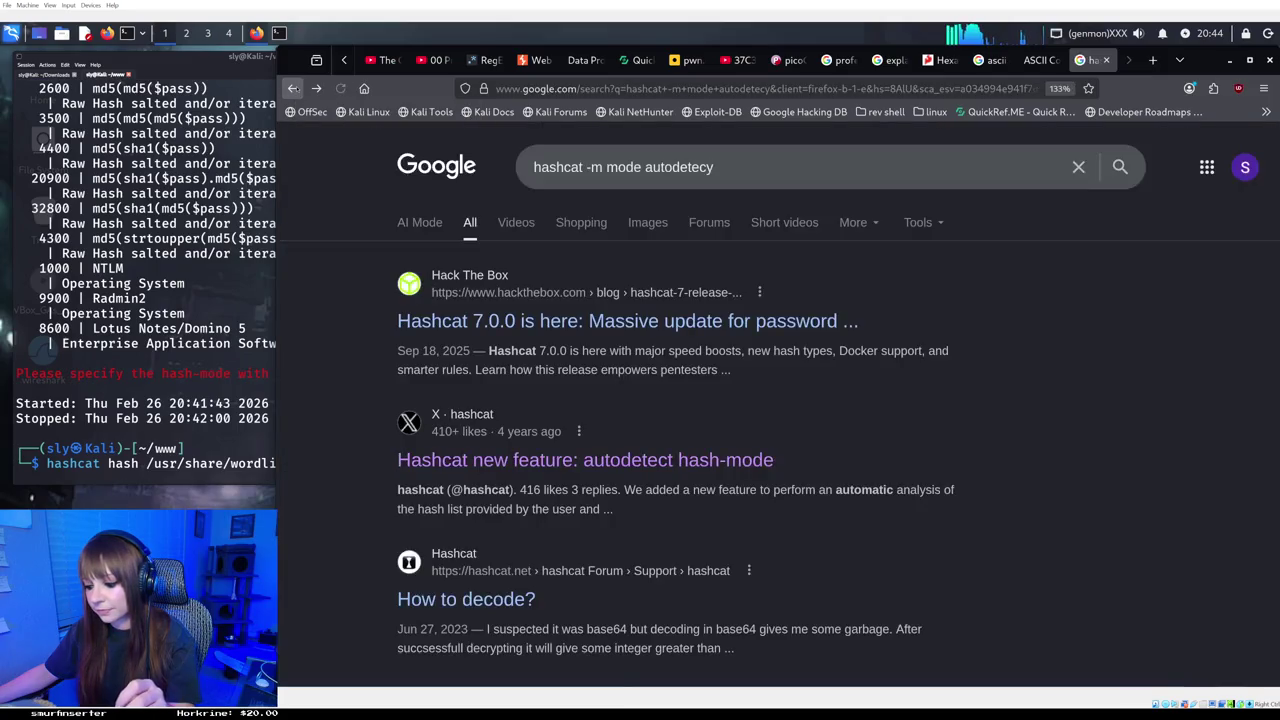
Search 'hashcat command for auto detect mode' and expand the AI Overview showing the command
{"action": "left_click", "coordinate": [761, 159]}
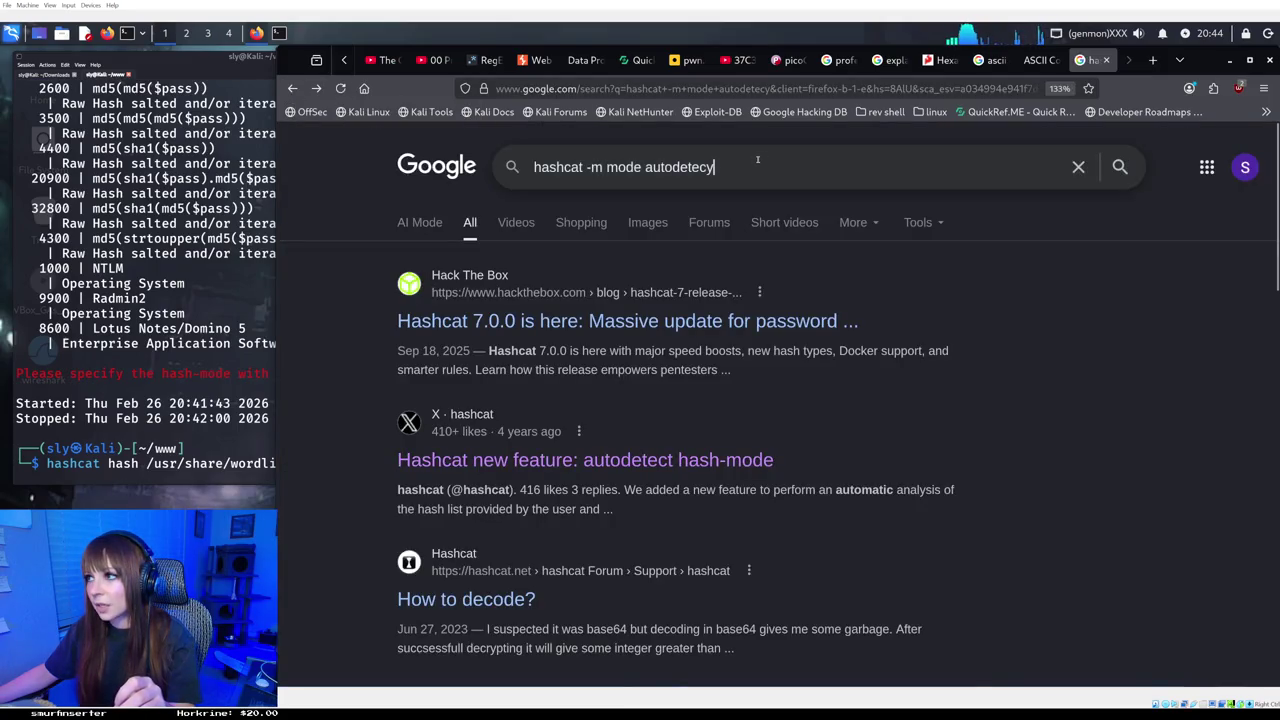
{"action": "key", "text": "BackSpace"}
{"action": "key", "text": "BackSpace"}
{"action": "key", "text": "BackSpace"}
{"action": "key", "text": "BackSpace"}
{"action": "key", "text": "BackSpace"}
{"action": "key", "text": "BackSpace"}
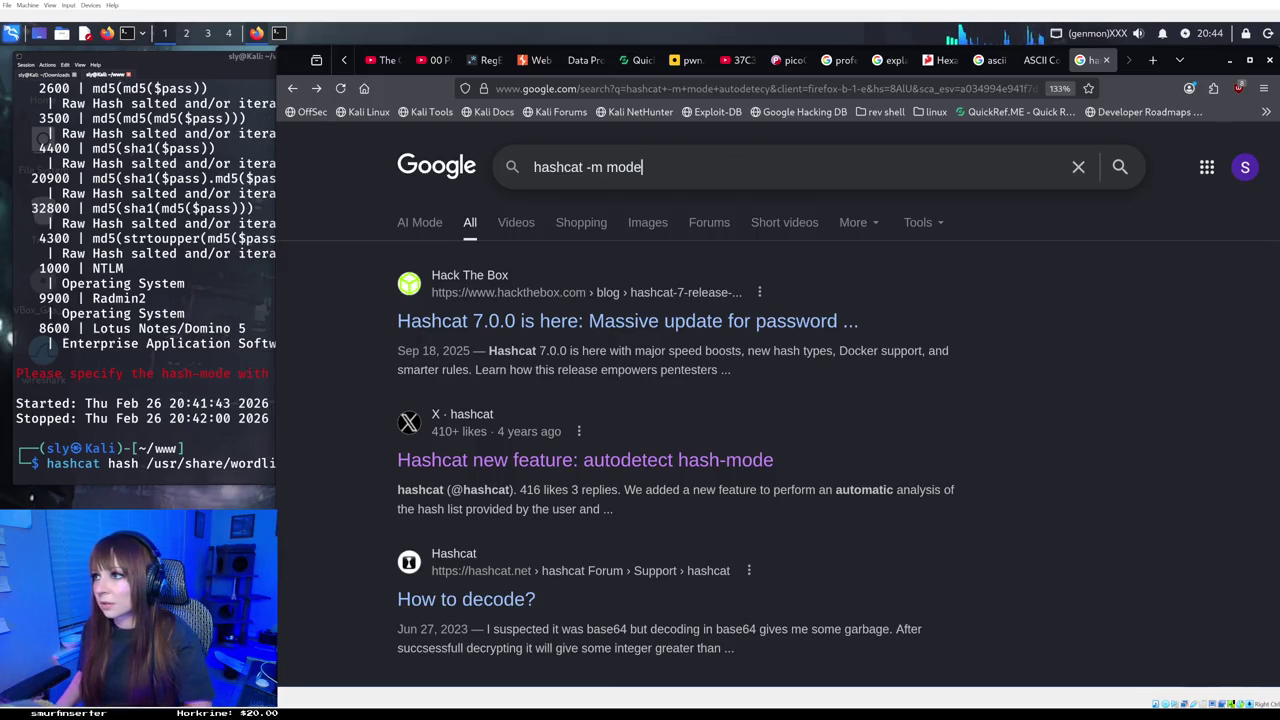
{"action": "key", "text": "BackSpace"}
{"action": "key", "text": "BackSpace"}
{"action": "key", "text": "BackSpace"}
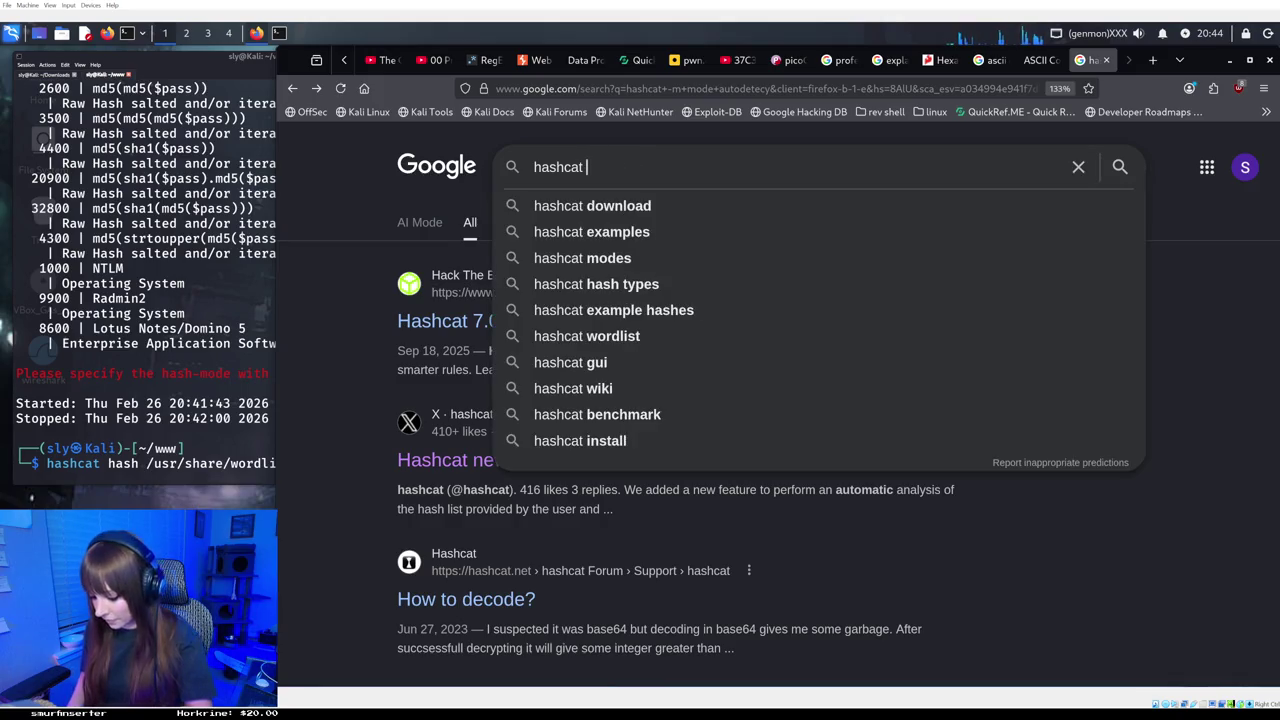
{"action": "type", "text": "command for aut"}
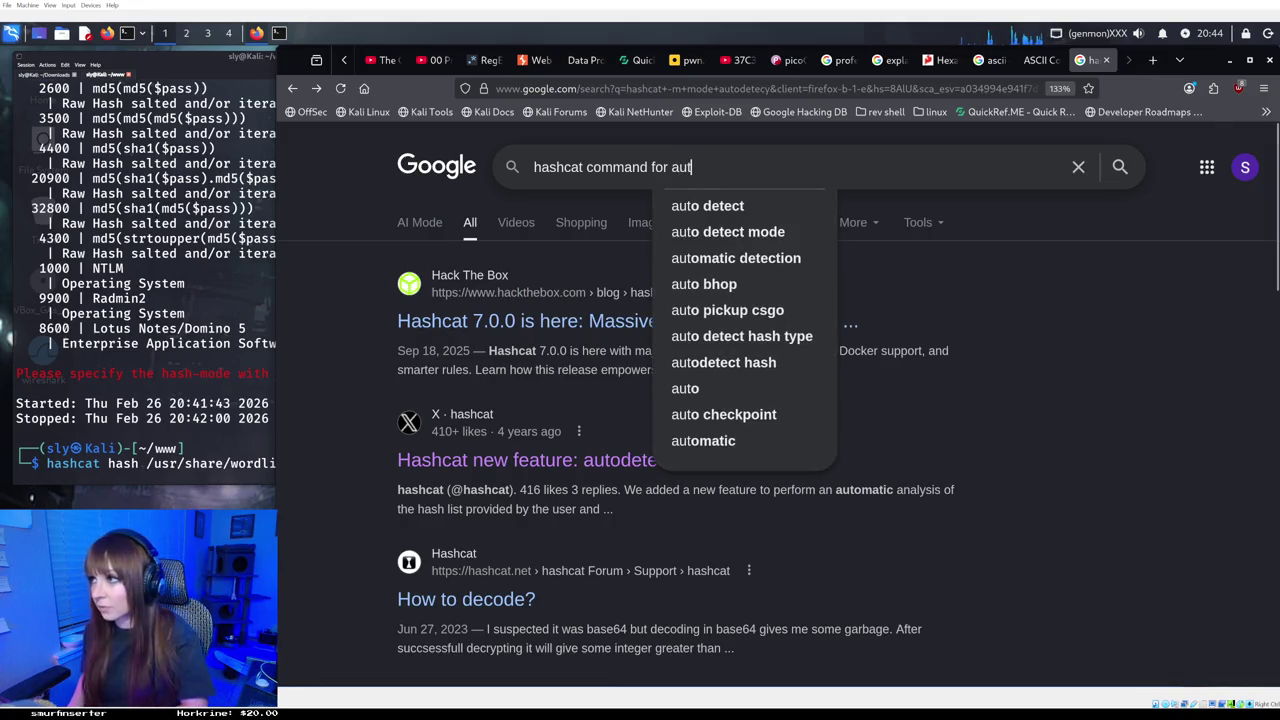
{"action": "type", "text": "o detect"}
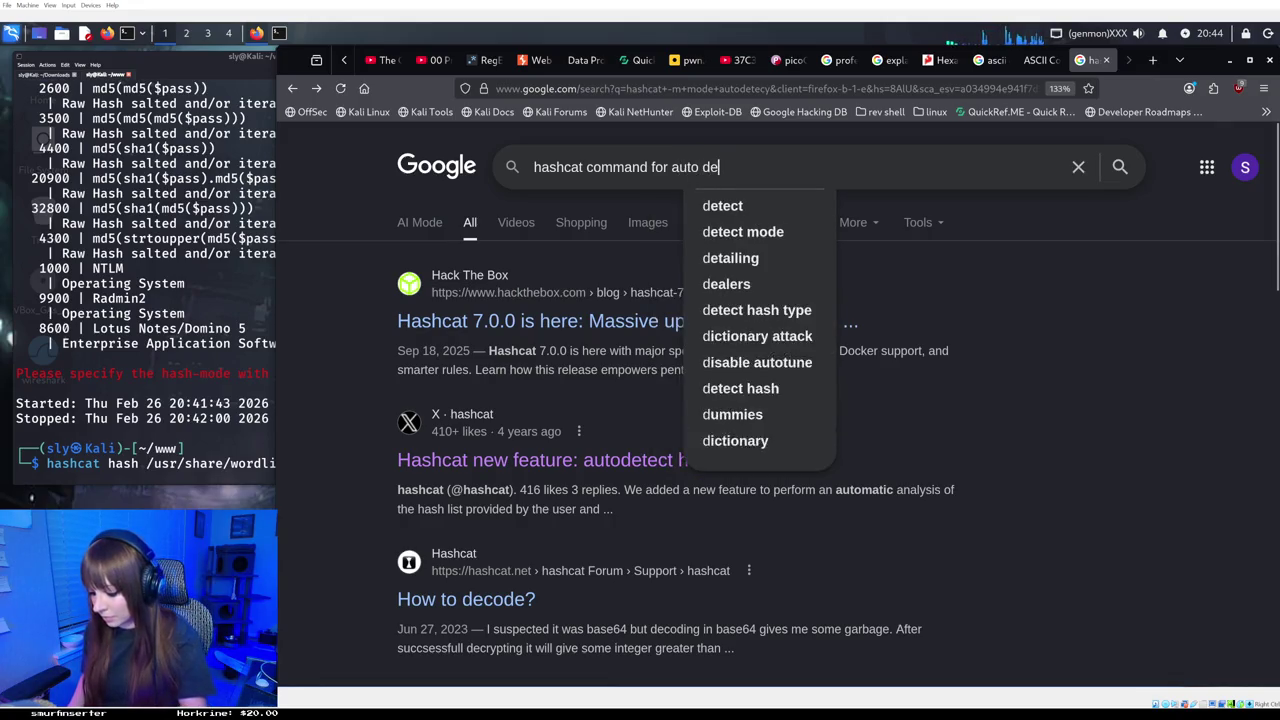
{"action": "type", "text": " mode"}
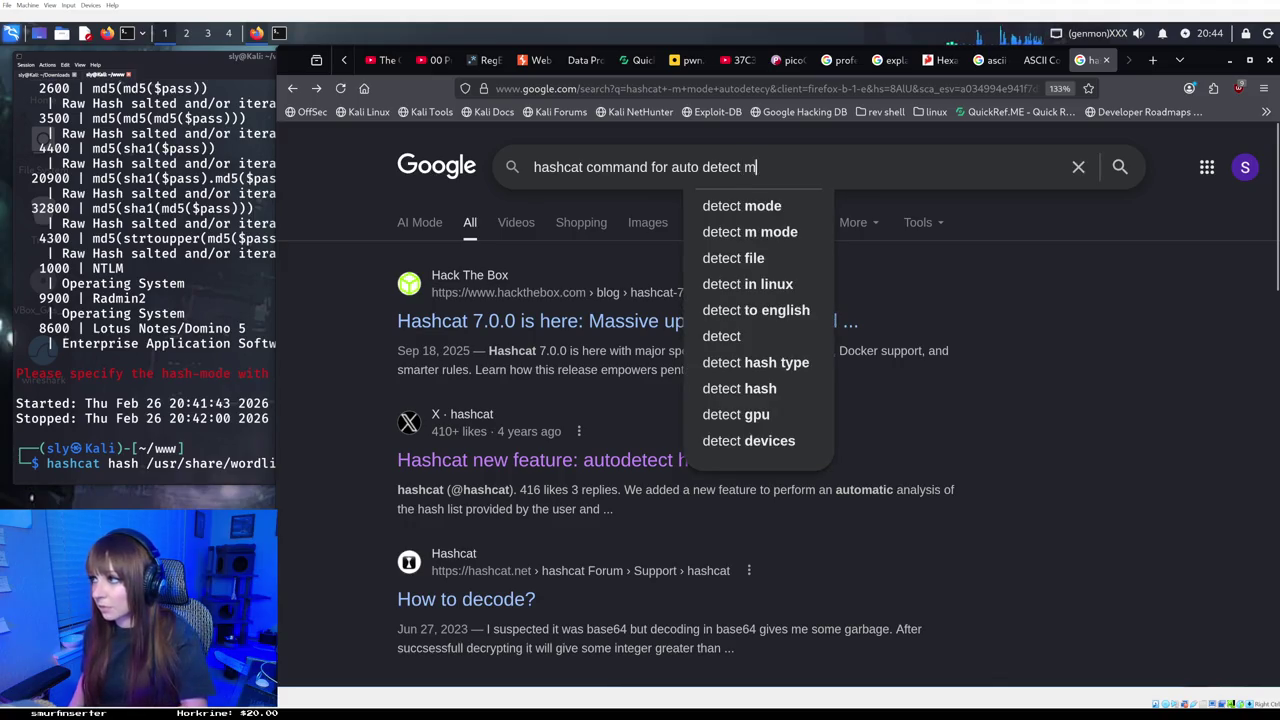
{"action": "key", "text": "Return"}
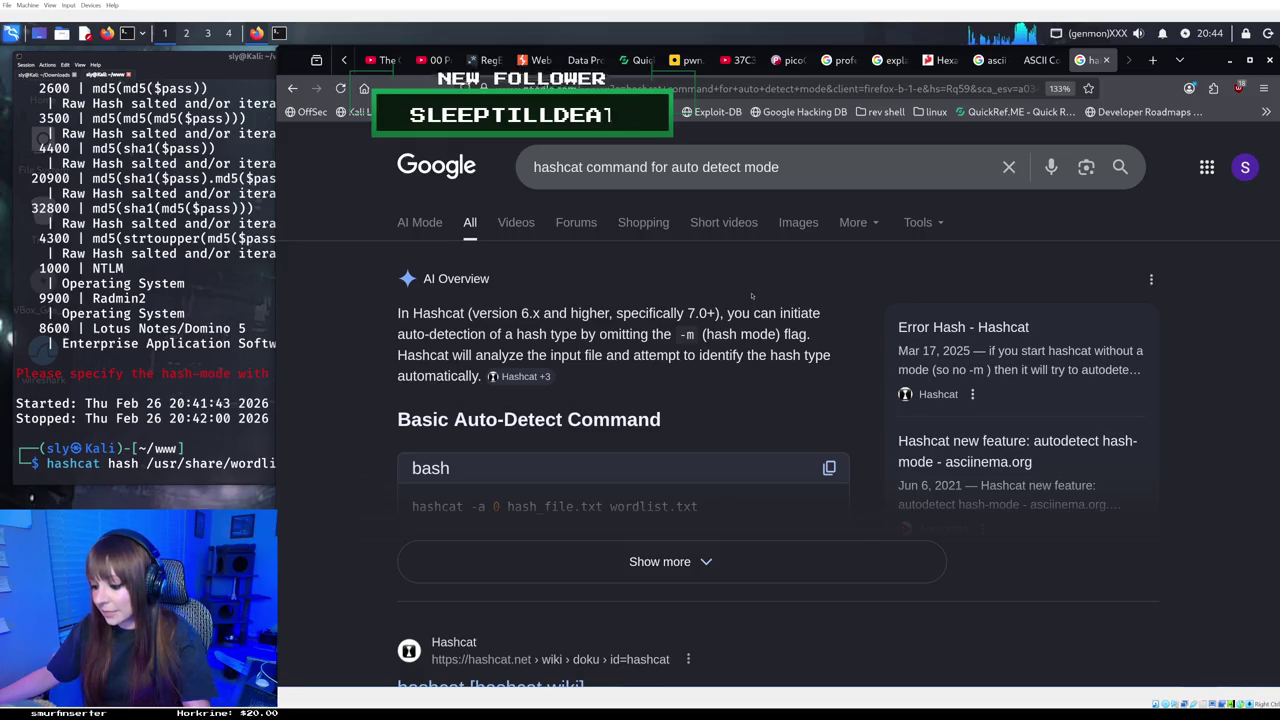
{"action": "left_click", "coordinate": [677, 566]}
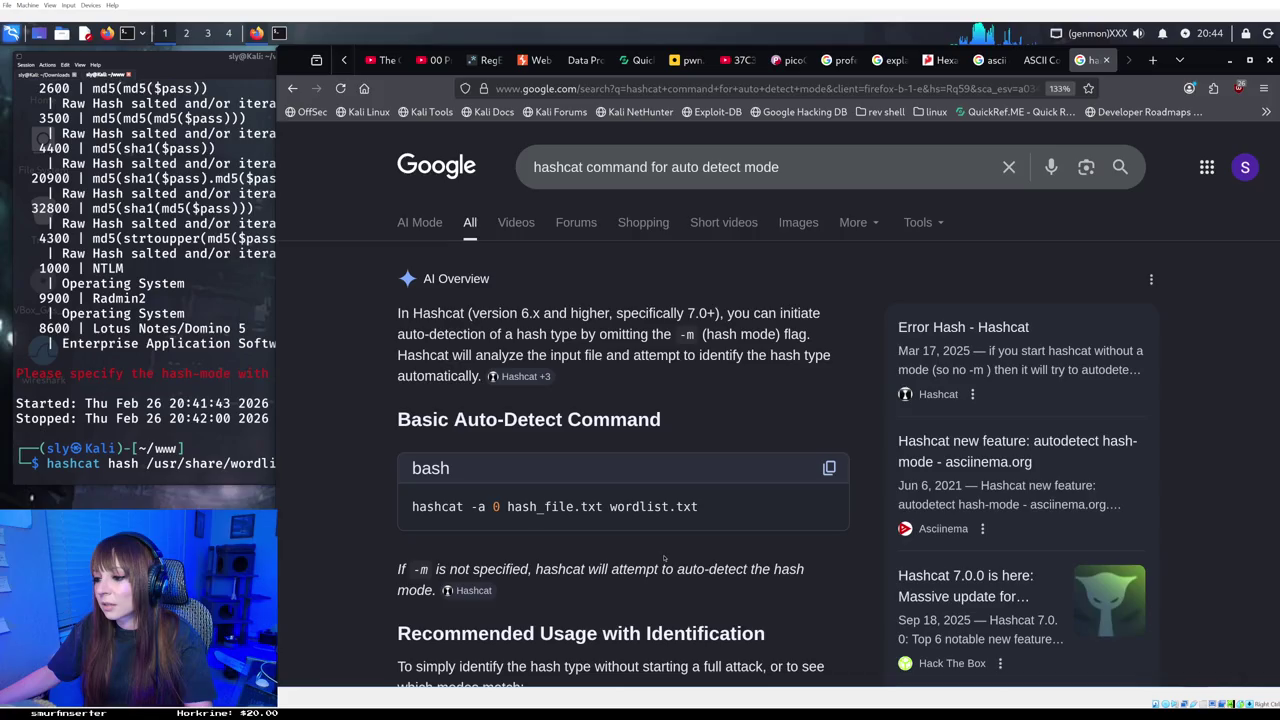
{"action": "scroll", "coordinate": [663, 557], "scroll_direction": "down", "scroll_amount": 2}
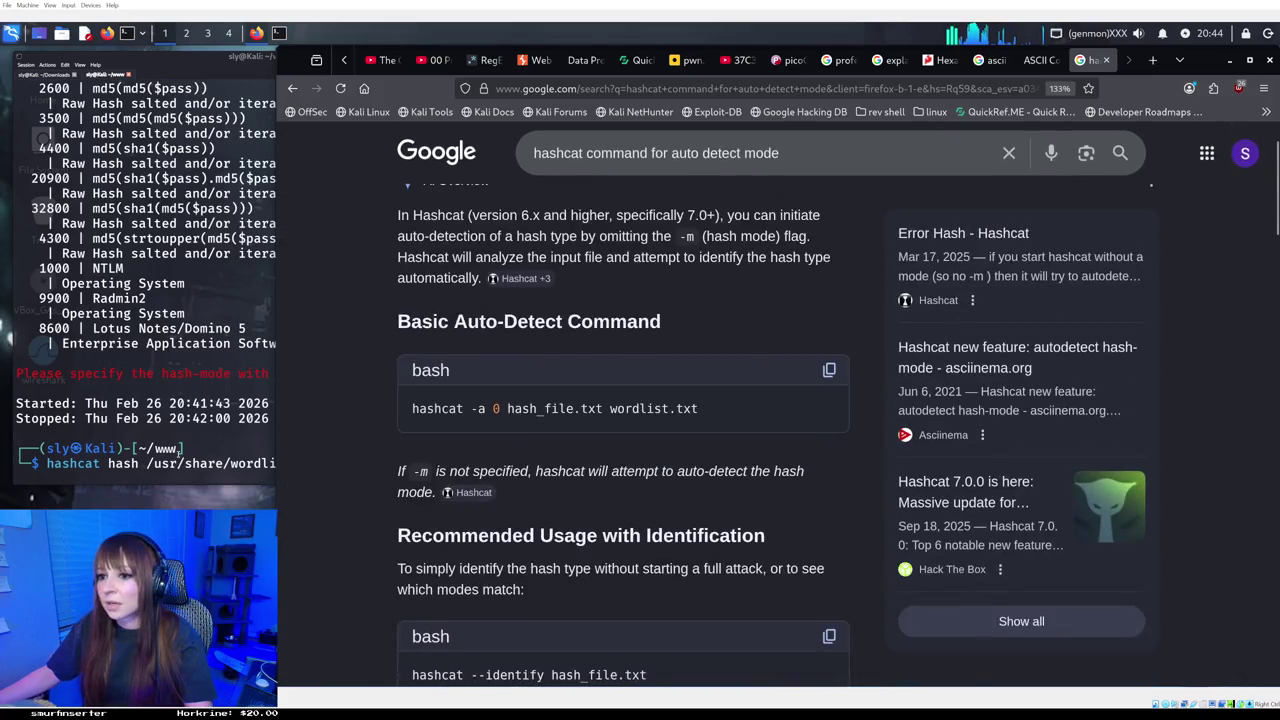
{"action": "key", "text": "alt+Tab"}
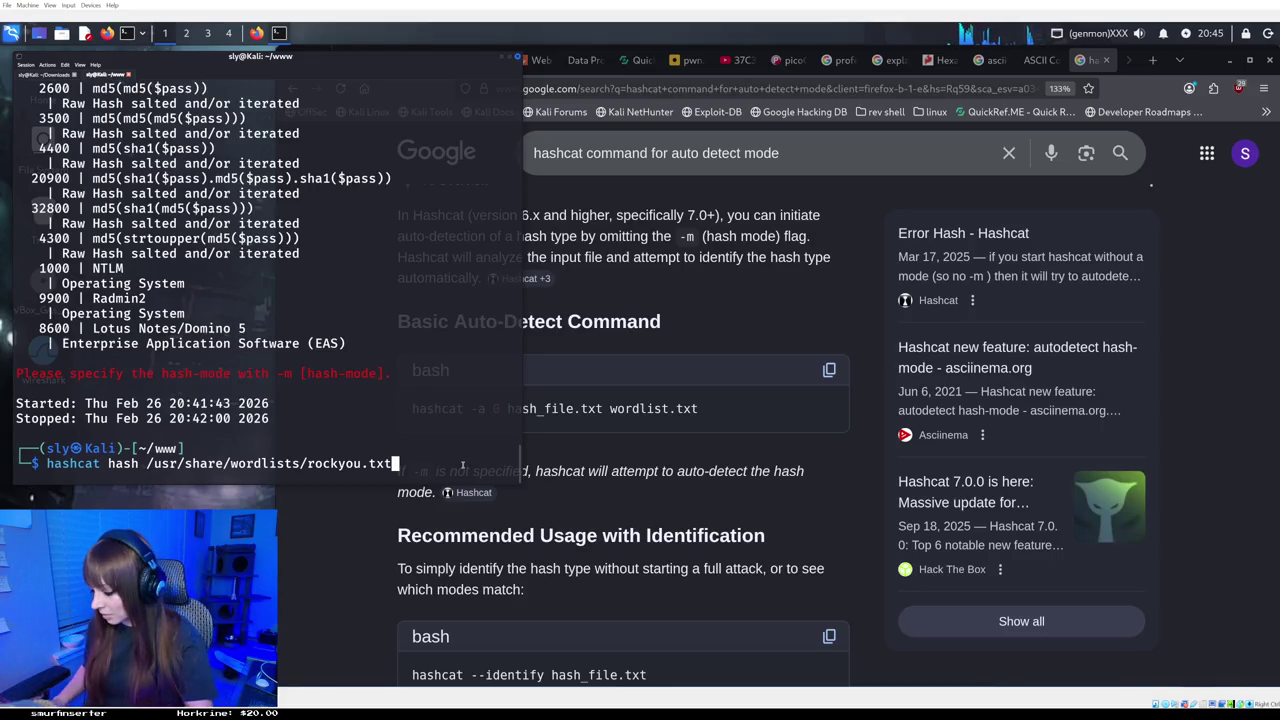
Add -m 0 to the hashcat command and run it in MD5 mode against rockyou.txt
{"action": "key", "text": "Left"}
{"action": "key", "text": "Left"}
{"action": "key", "text": "Left"}
{"action": "key", "text": "Left"}
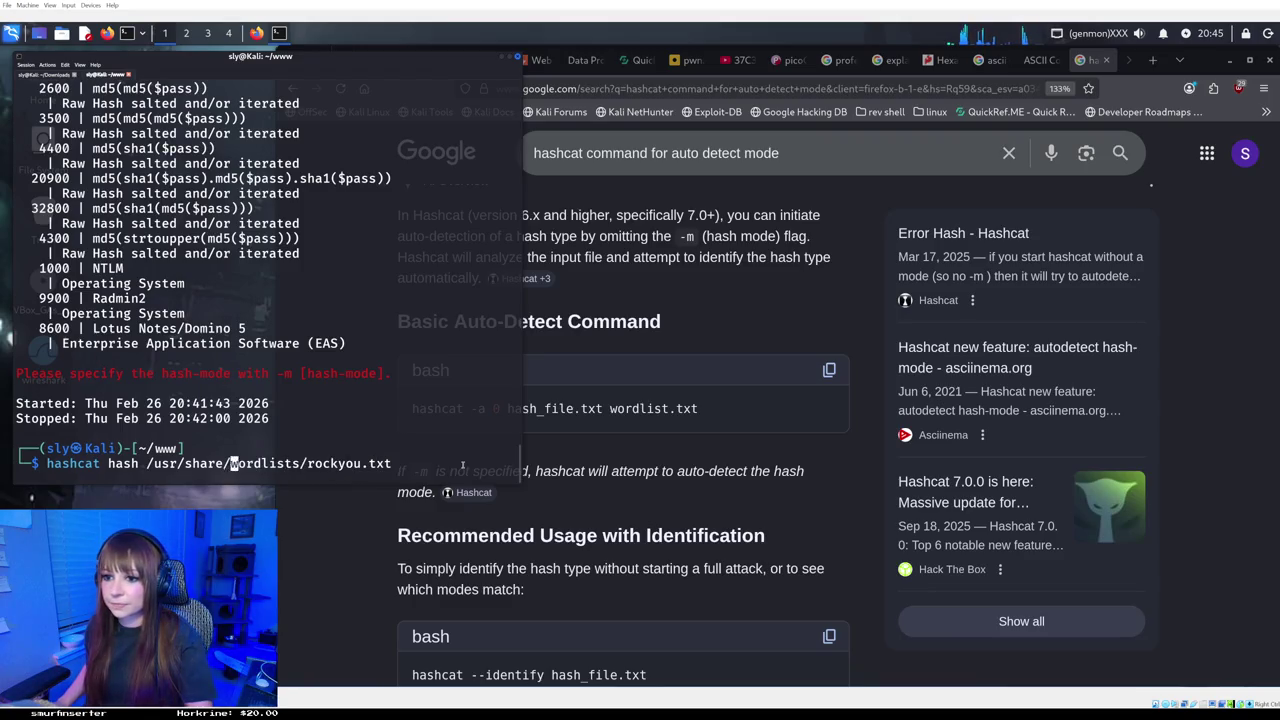
{"action": "key", "text": "Left"}
{"action": "key", "text": "Left"}
{"action": "key", "text": "Left"}
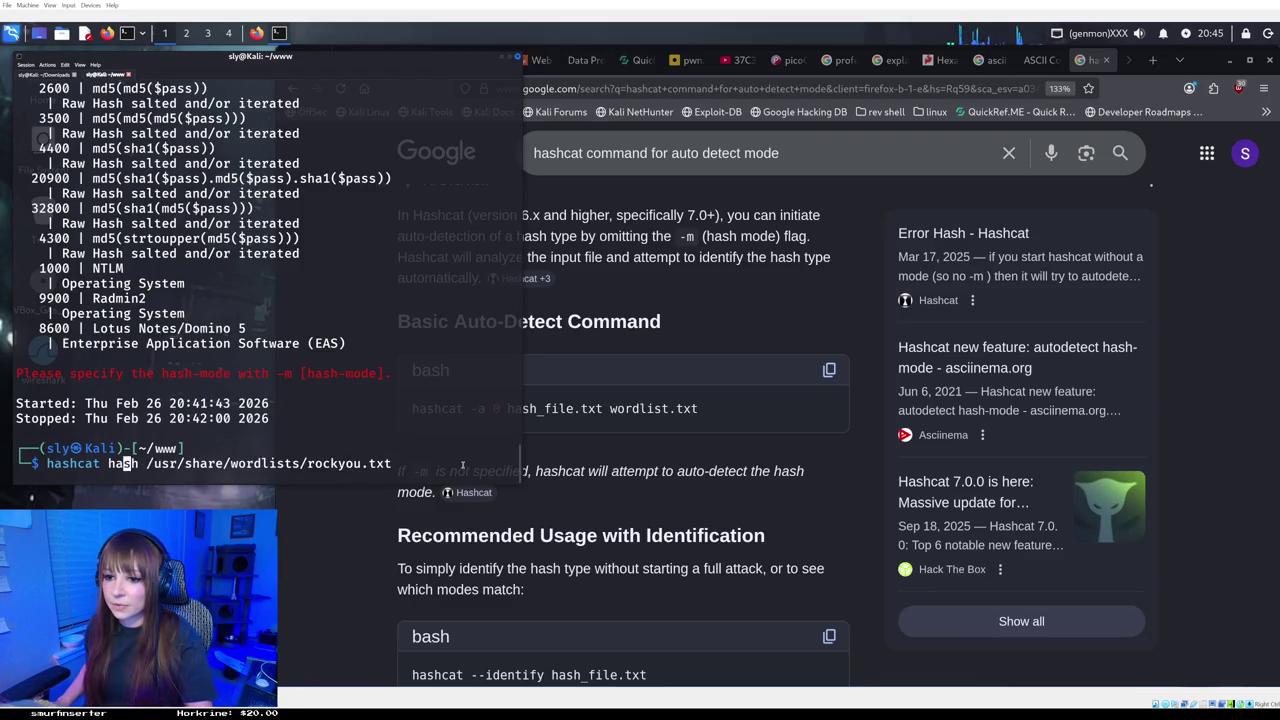
{"action": "type", "text": "--"}
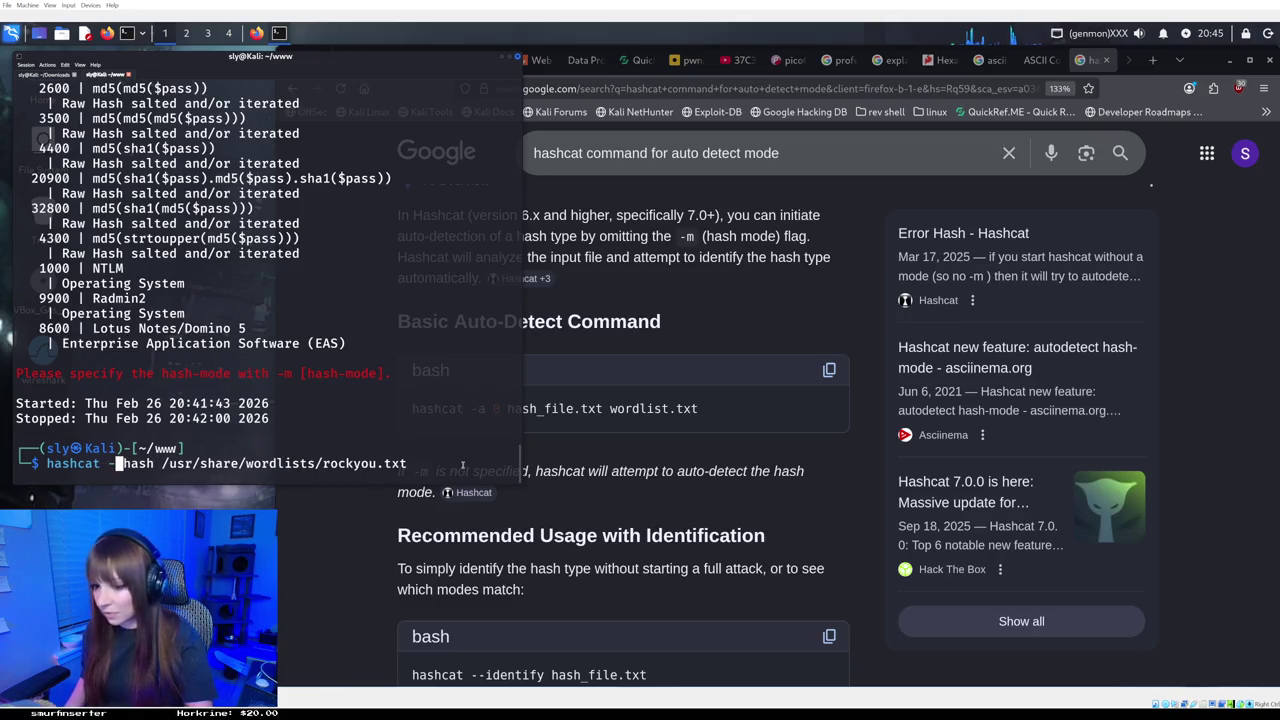
{"action": "type", "text": "m 0"}
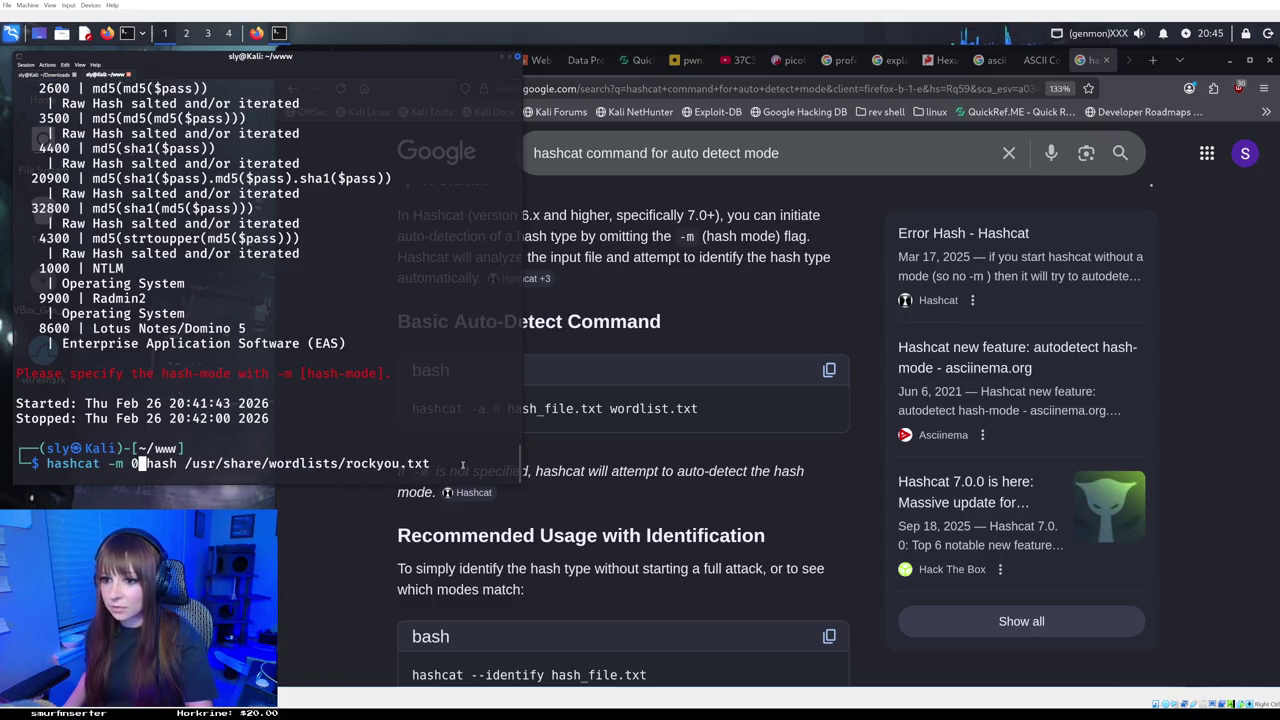
{"action": "key", "text": "Return"}
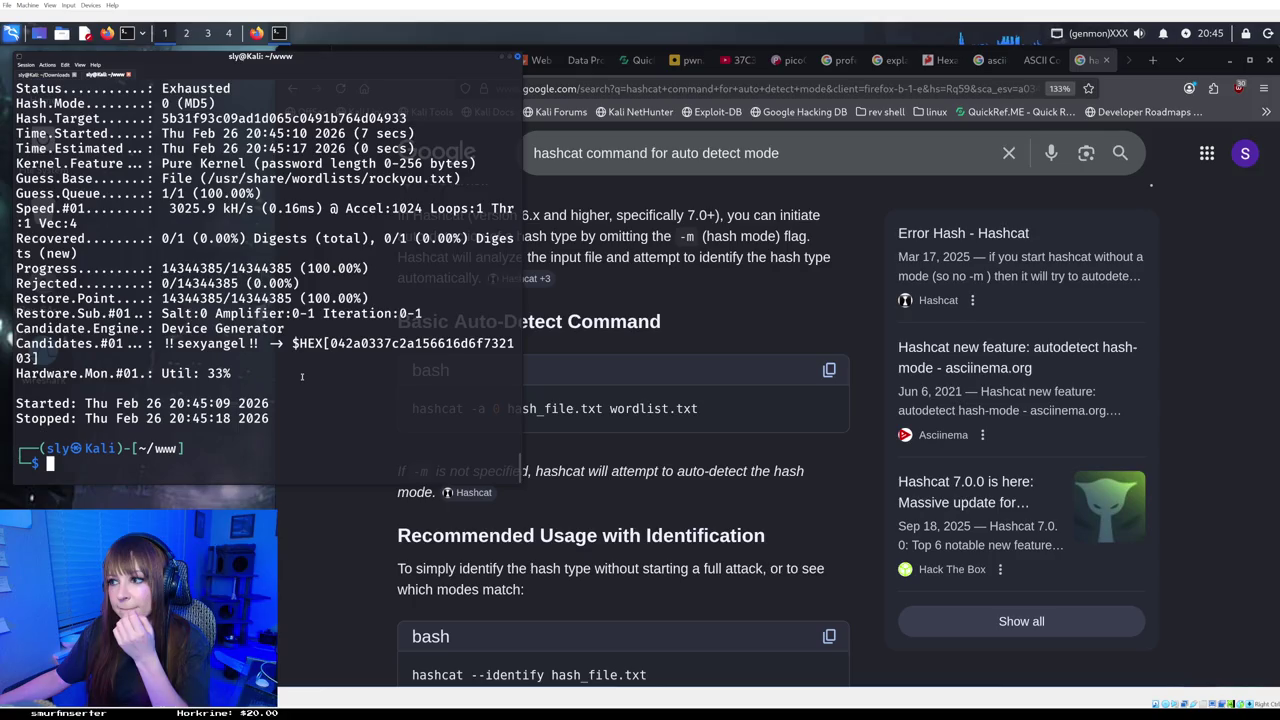
{"action": "left_click", "coordinate": [256, 33]}
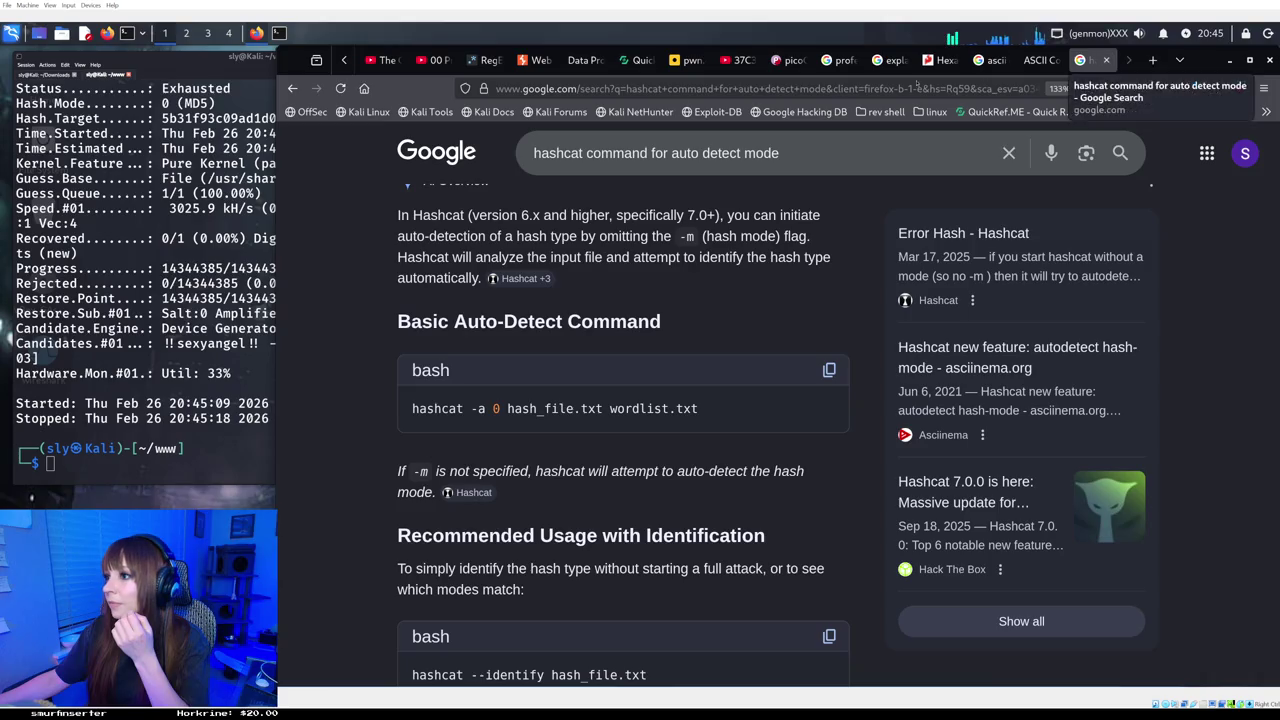
{"action": "left_click", "coordinate": [1108, 61]}
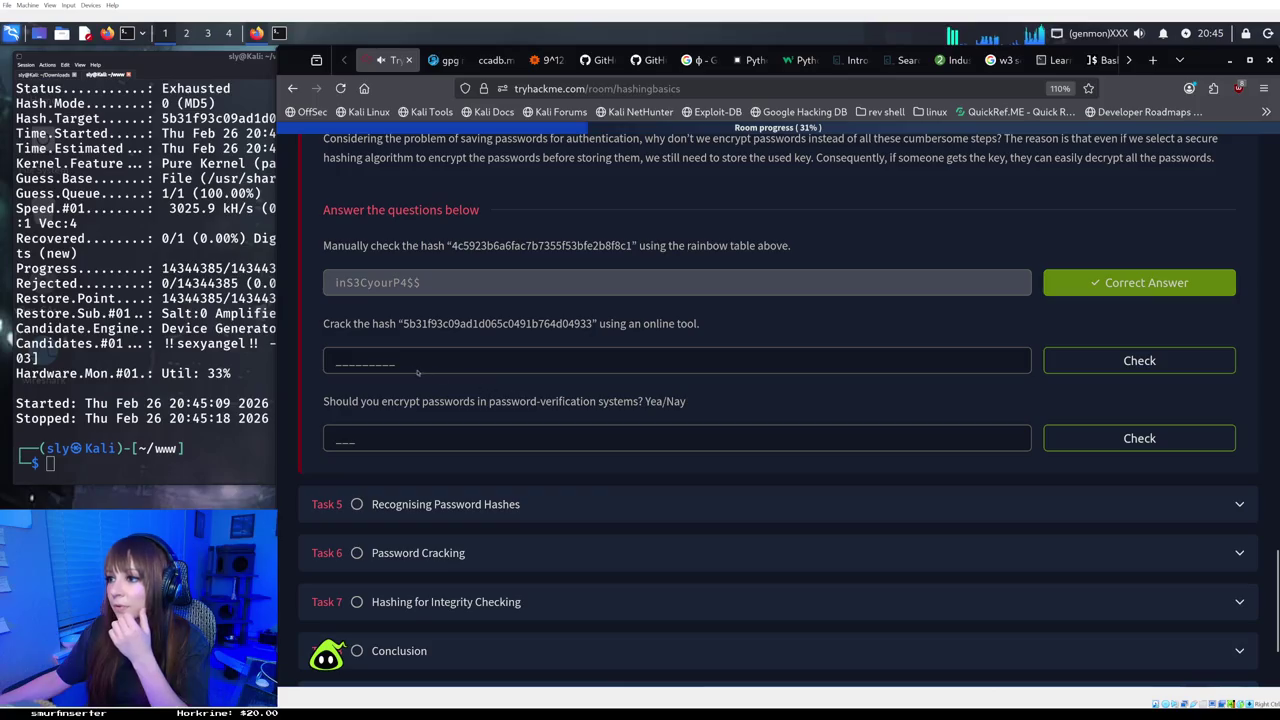
{"action": "left_click", "coordinate": [249, 437]}
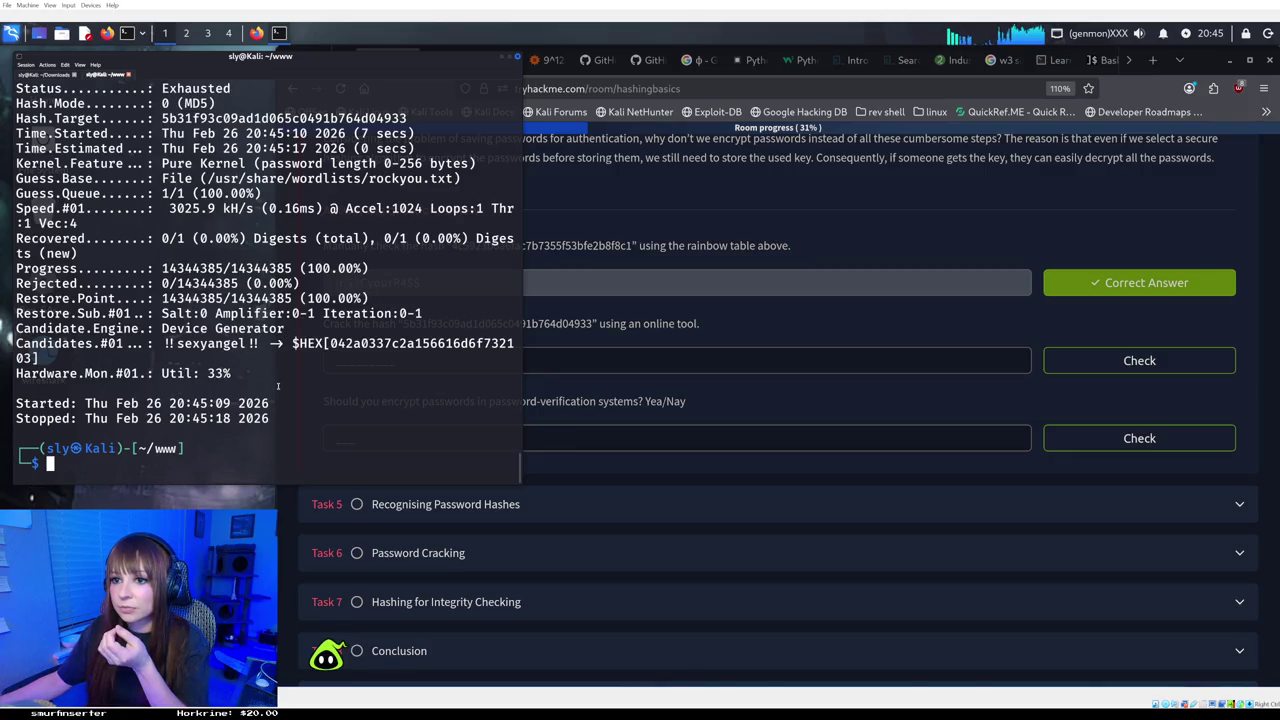
{"action": "left_click", "coordinate": [638, 294]}
{"action": "left_click", "coordinate": [394, 358]}
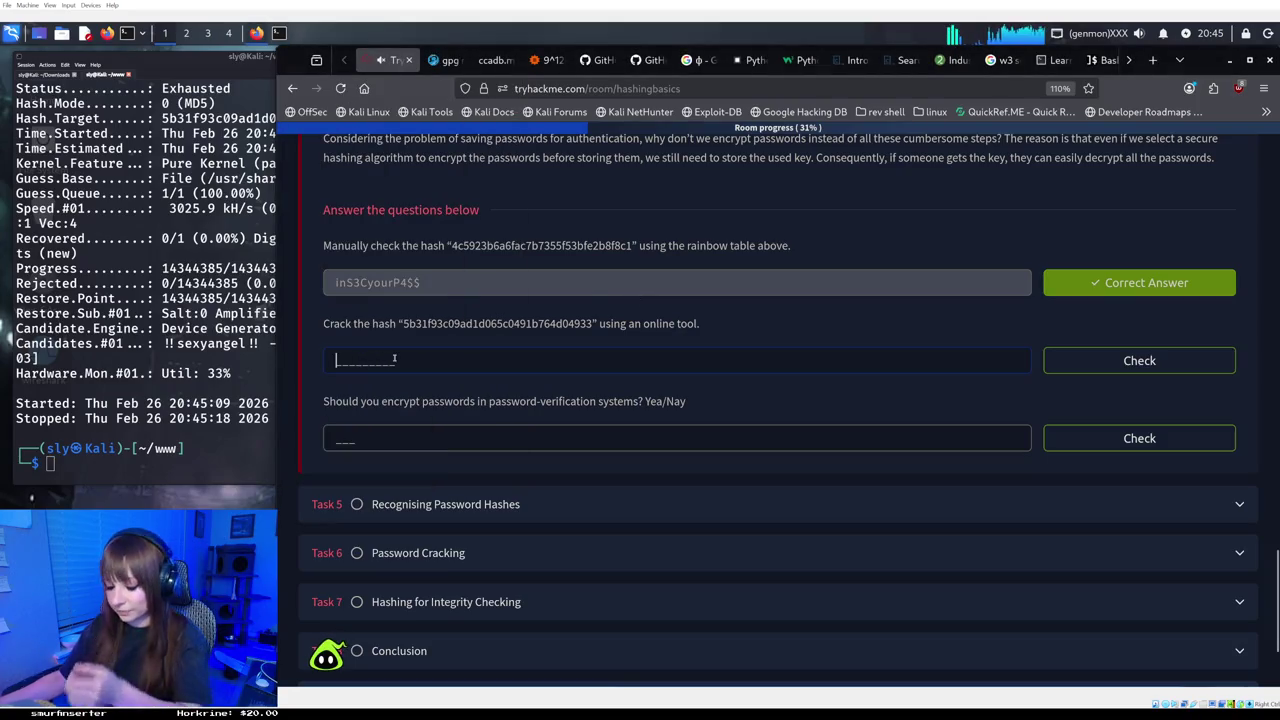
{"action": "type", "text": "sexyangel"}
{"action": "key", "text": "Return"}
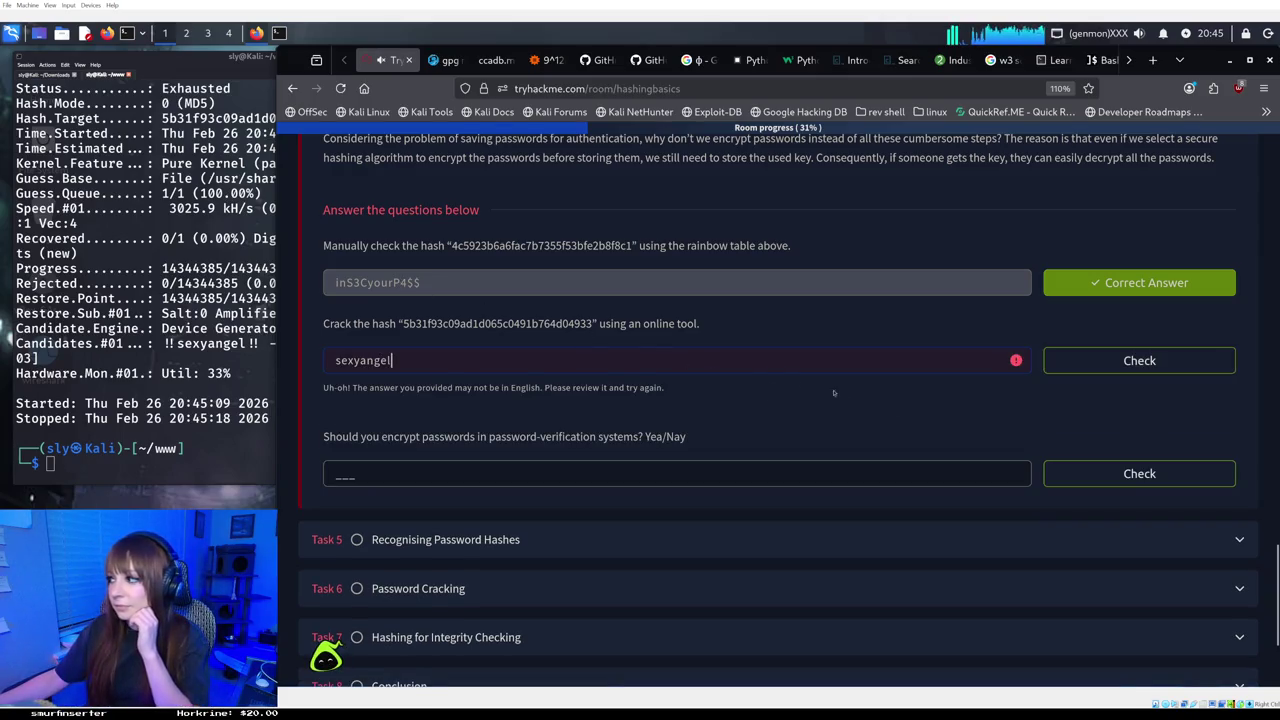
Clear the rejected sexyangel answer from the field
{"action": "triple_click", "coordinate": [450, 324]}
{"action": "left_click", "coordinate": [449, 362]}
{"action": "key", "text": "BackSpace"}
{"action": "key", "text": "BackSpace"}
{"action": "key", "text": "BackSpace"}
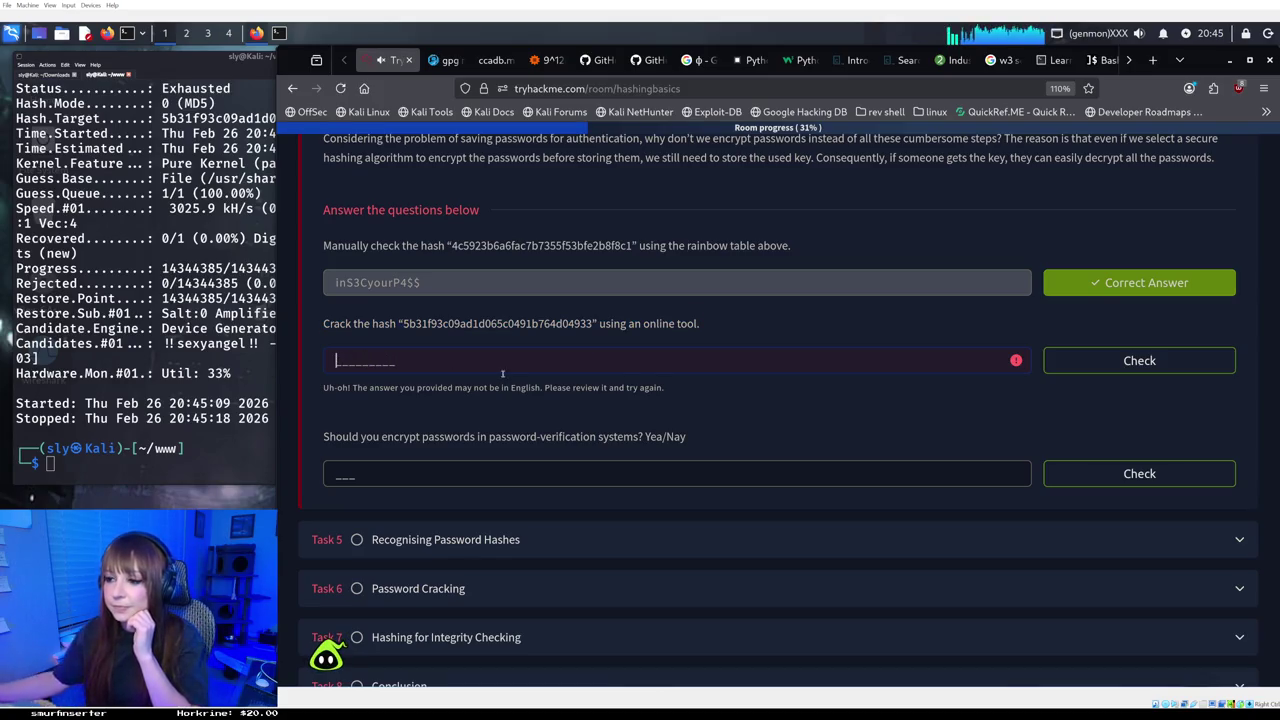
{"action": "left_click", "coordinate": [230, 477]}
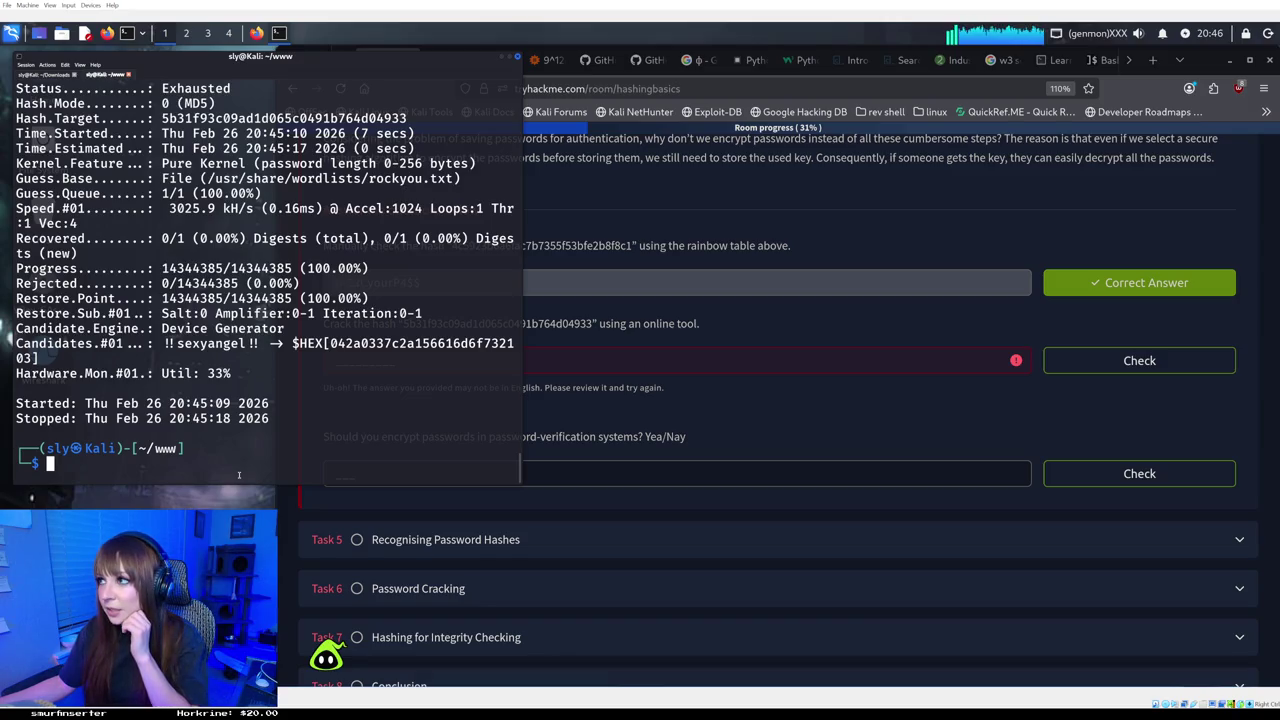
{"action": "left_click", "coordinate": [660, 240]}
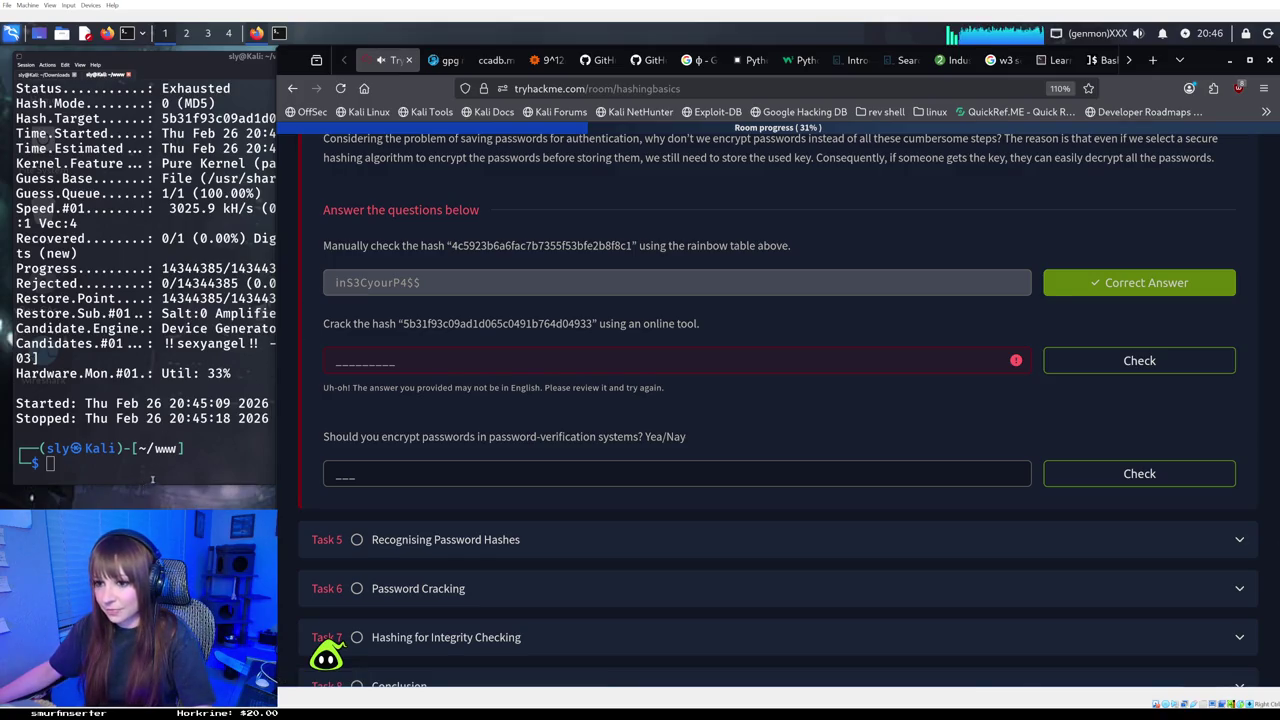
{"action": "left_click", "coordinate": [152, 476]}
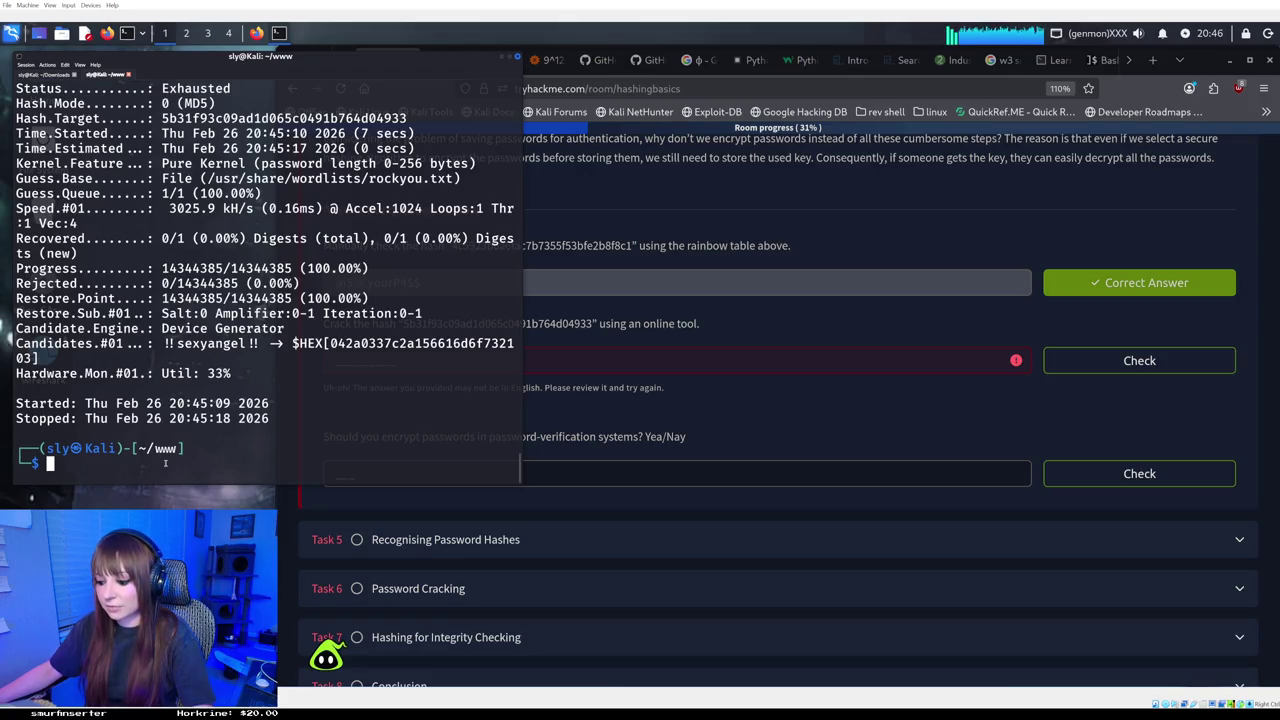
{"action": "left_click", "coordinate": [612, 403]}
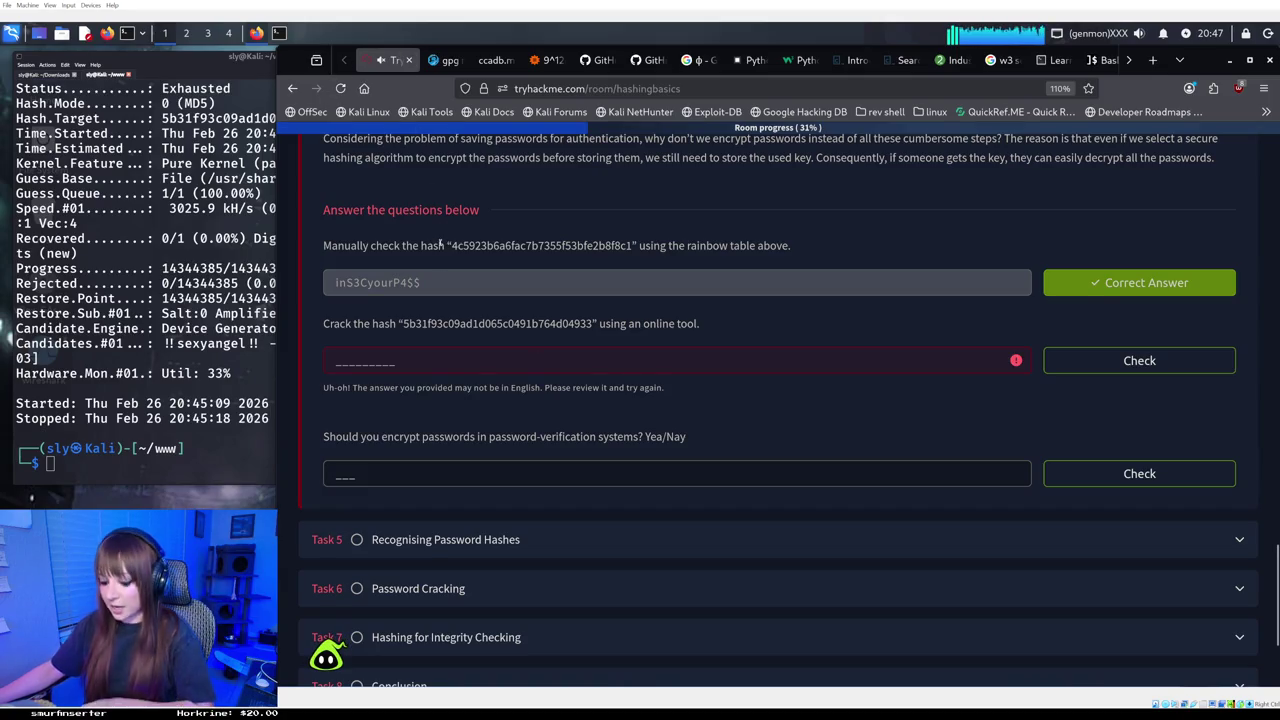
{"action": "right_click", "coordinate": [380, 62]}
{"action": "left_click", "coordinate": [418, 74]}
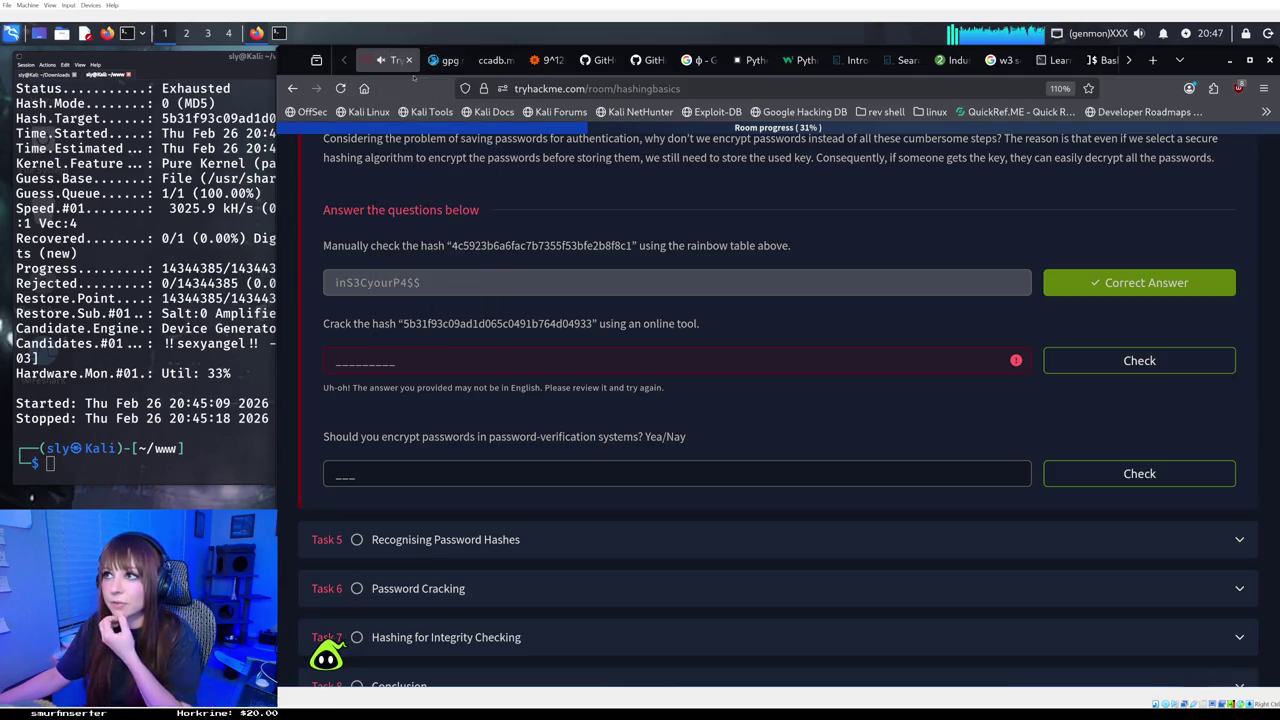
Search Google for 'hash cracking tool' and skim the results before returning to TryHackMe
{"action": "left_click", "coordinate": [543, 88]}
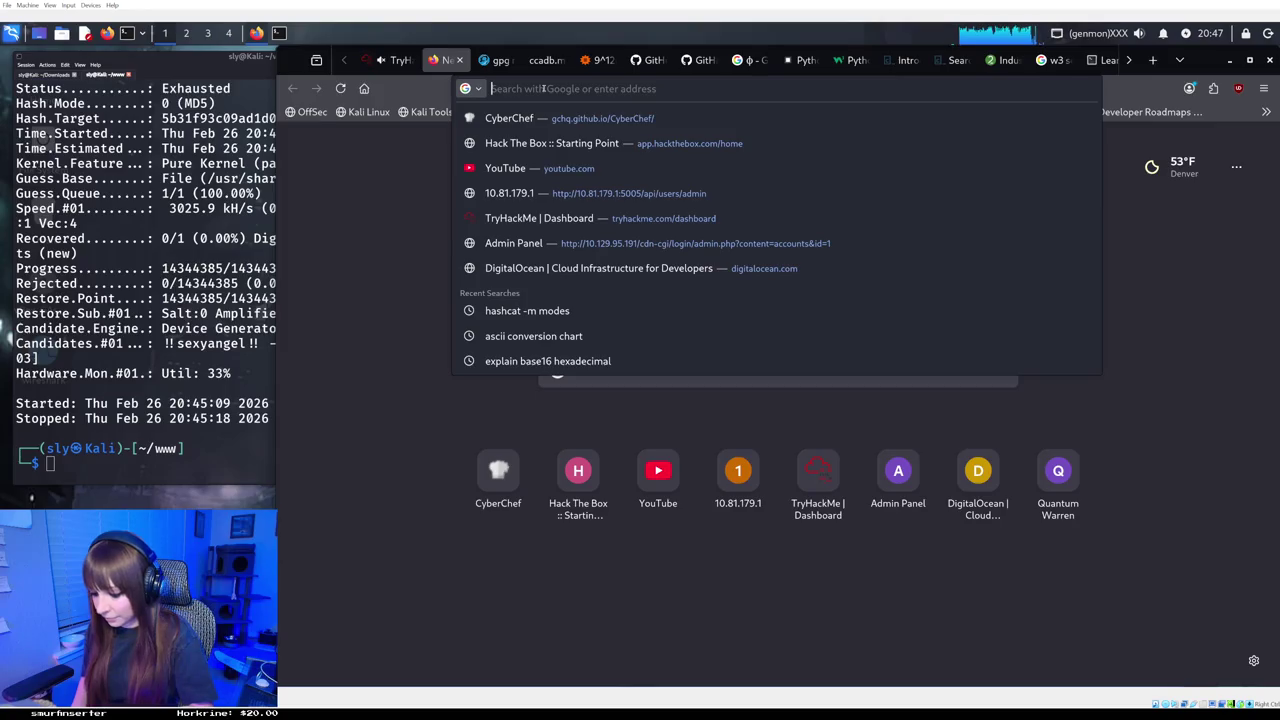
{"action": "type", "text": "ha"}
{"action": "key", "text": "BackSpace"}
{"action": "type", "text": "sh cracking "}
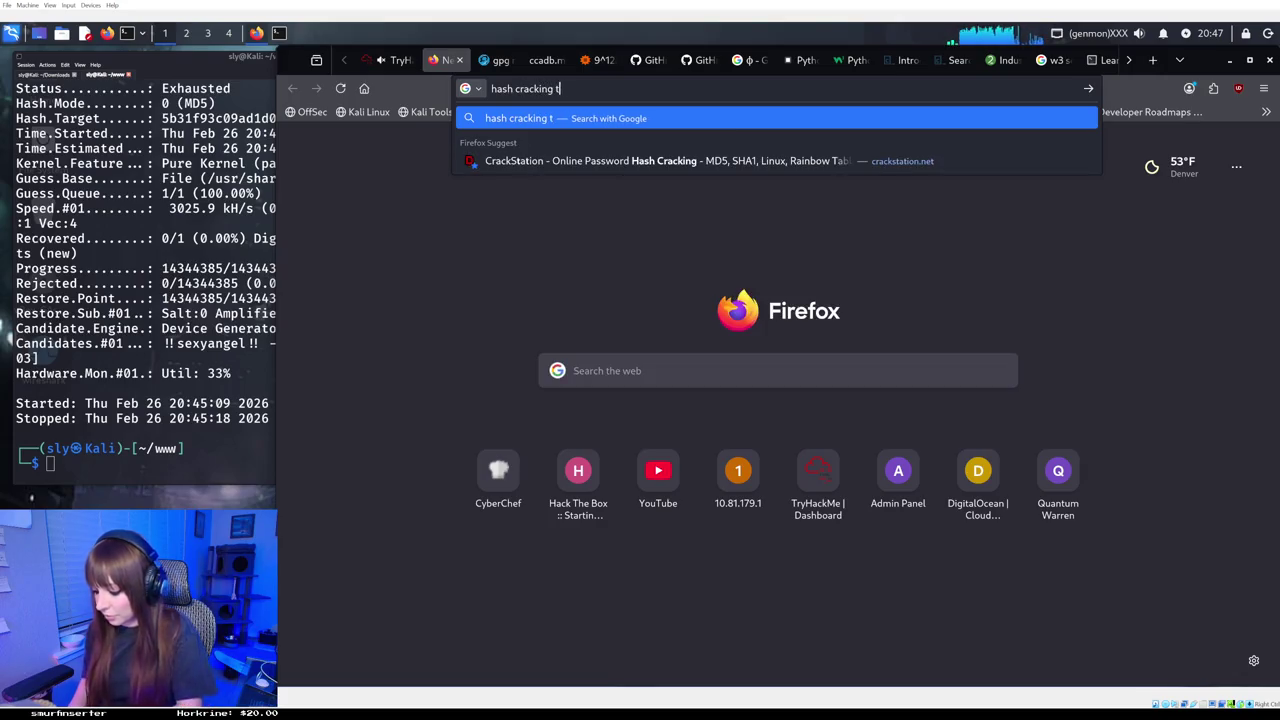
{"action": "type", "text": "tool"}
{"action": "key", "text": "Return"}
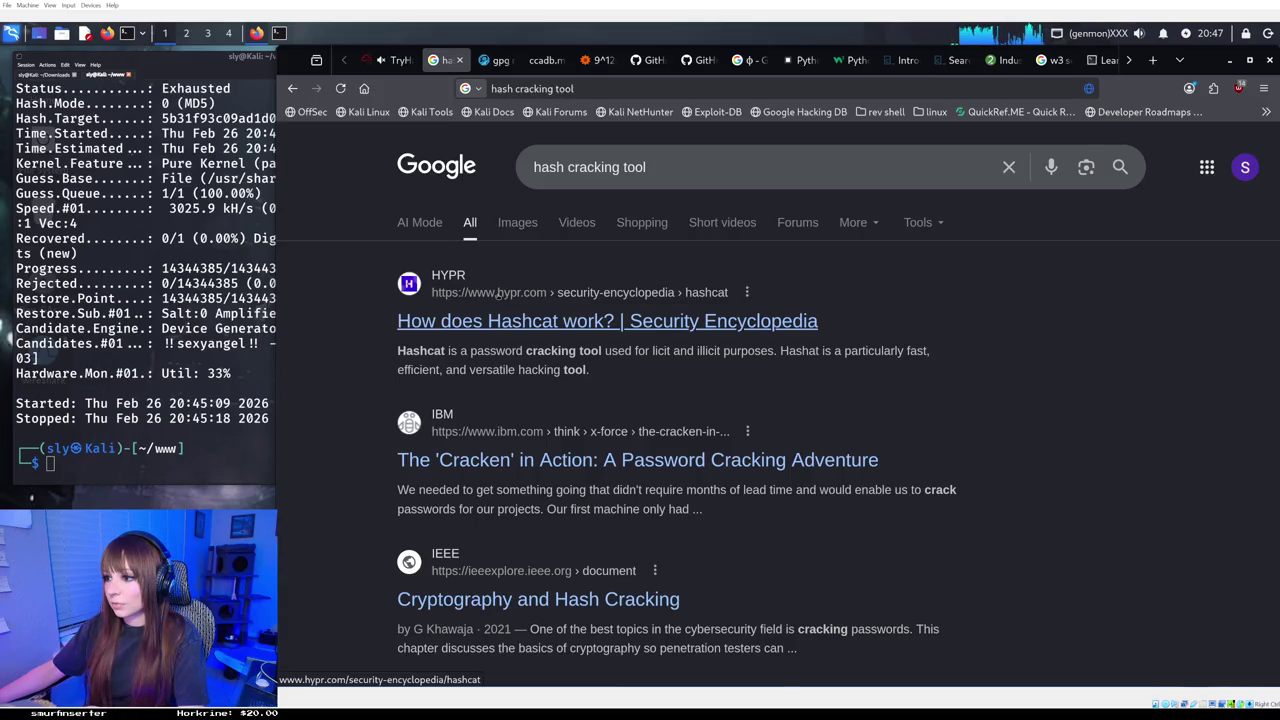
{"action": "scroll", "coordinate": [497, 292], "scroll_direction": "down", "scroll_amount": 2}
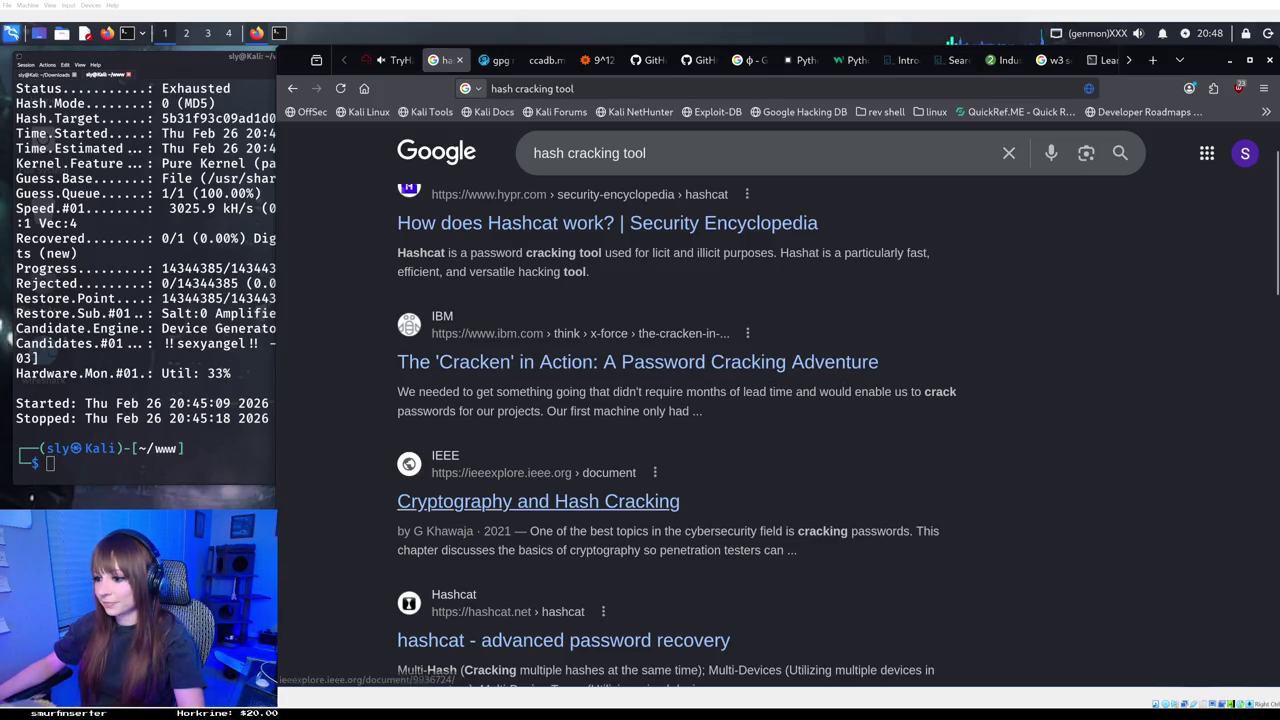
{"action": "scroll", "coordinate": [538, 501], "scroll_direction": "down", "scroll_amount": 2}
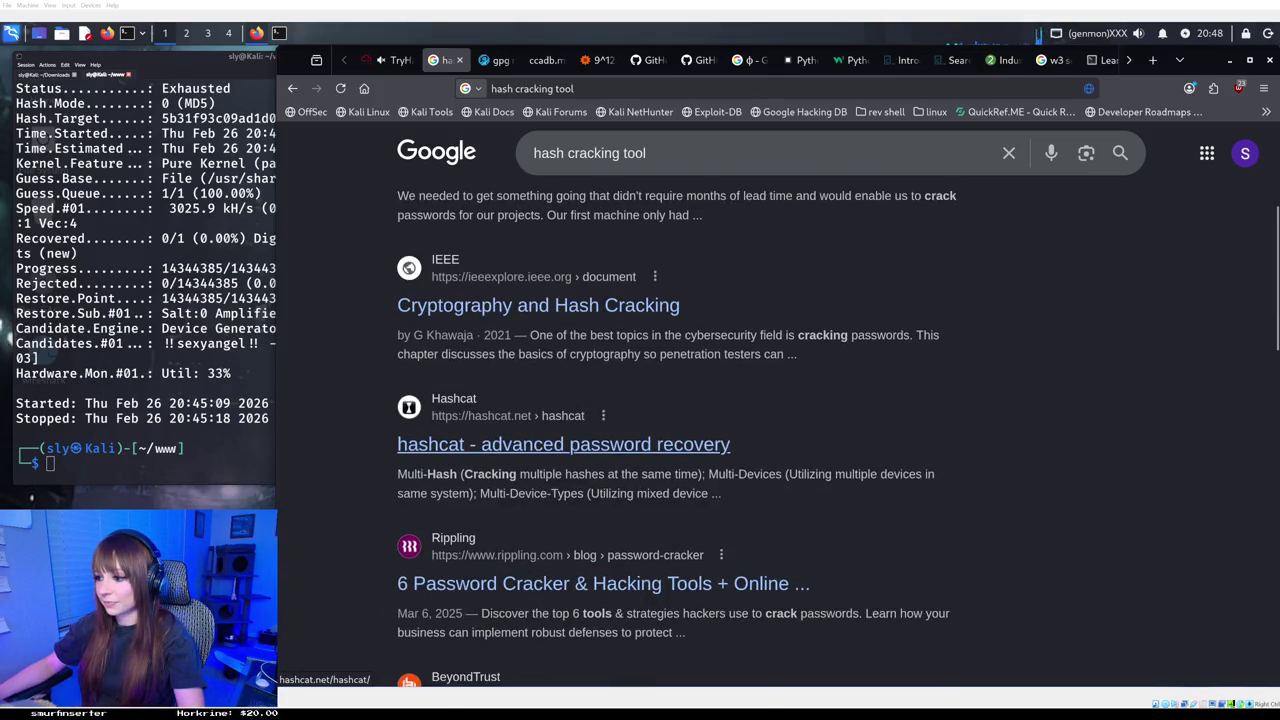
{"action": "scroll", "coordinate": [600, 470], "scroll_direction": "down", "scroll_amount": 1}
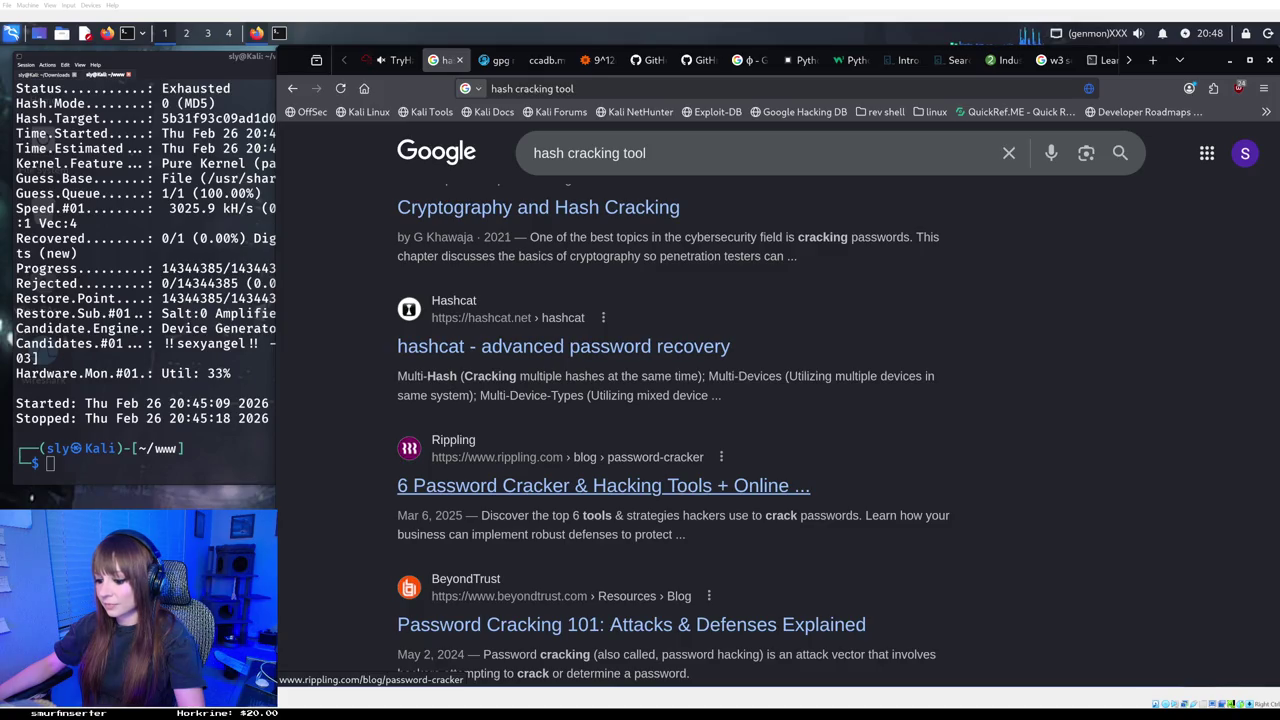
{"action": "scroll", "coordinate": [600, 485], "scroll_direction": "up", "scroll_amount": 4}
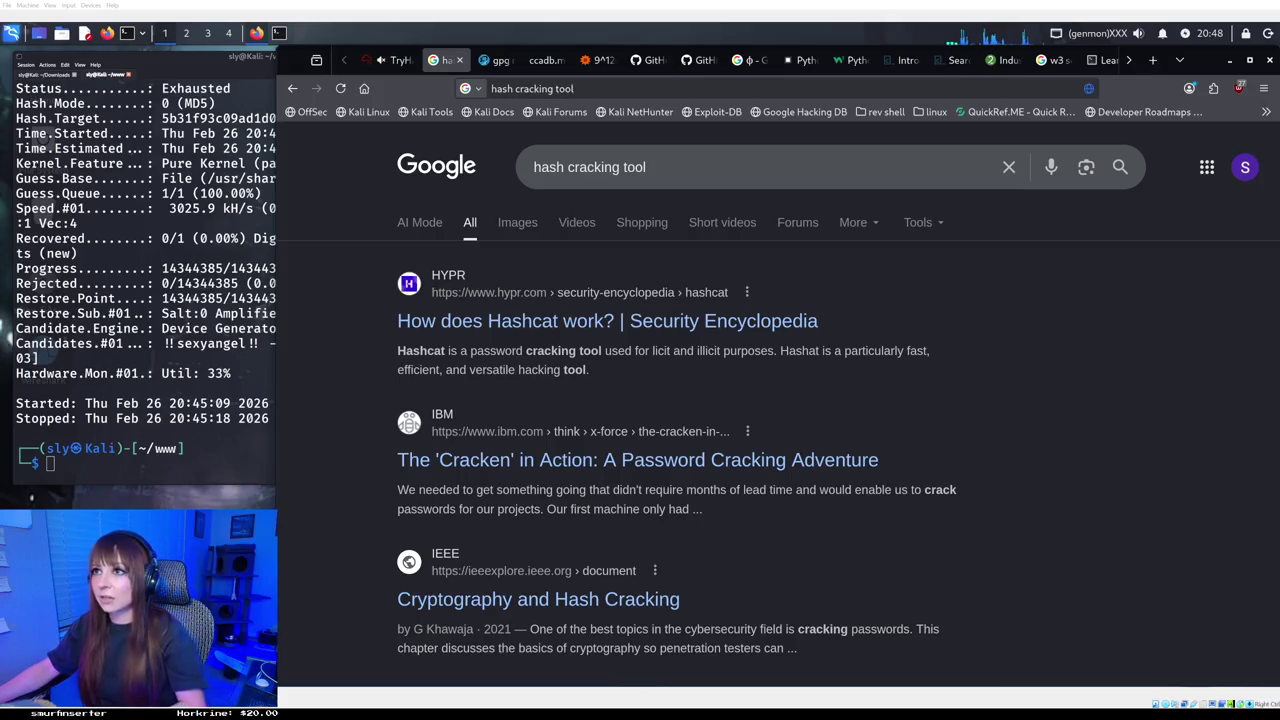
{"action": "left_click", "coordinate": [395, 60]}
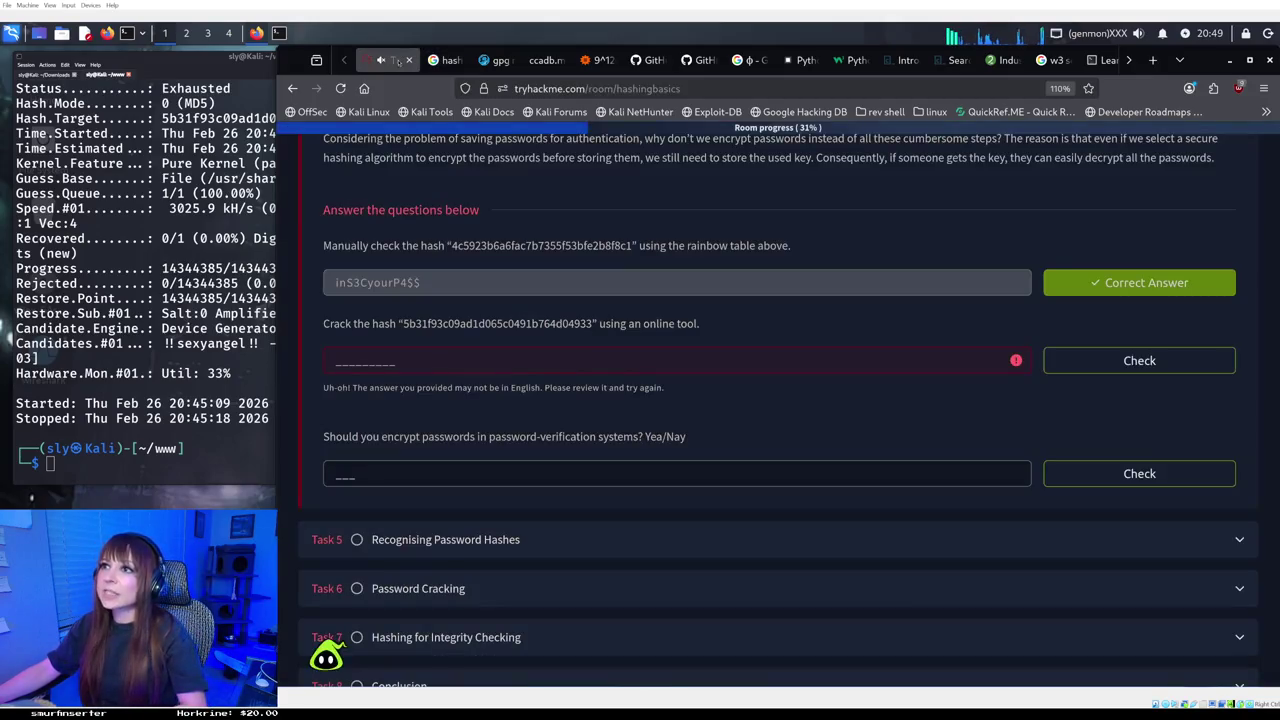
Select and copy the hash 5b31f93c09ad1d065c0491b764d04933 from the question
{"action": "mouse_move", "coordinate": [592, 323]}
{"action": "left_mouse_down"}
{"action": "mouse_move", "coordinate": [407, 327]}
{"action": "mouse_move", "coordinate": [594, 323]}
{"action": "left_mouse_up"}
{"action": "left_click", "coordinate": [407, 327]}
{"action": "right_click", "coordinate": [407, 327]}
{"action": "left_click", "coordinate": [407, 324]}
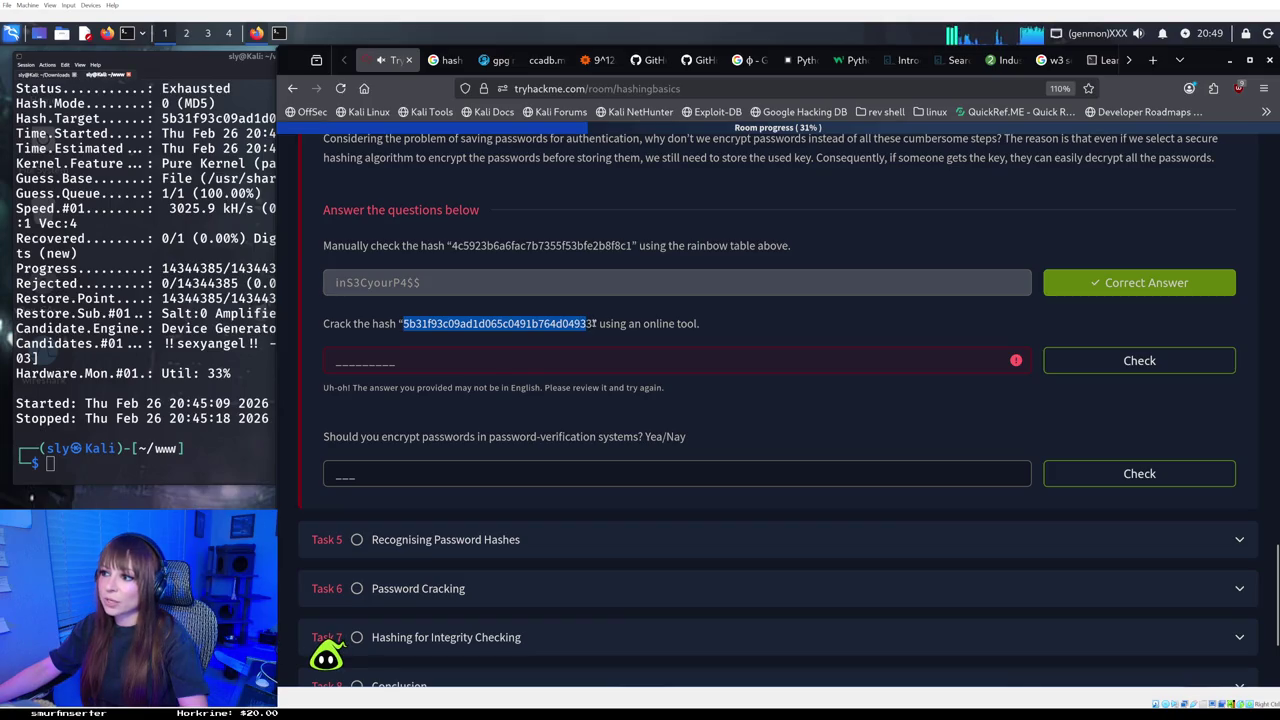
{"action": "left_click", "coordinate": [577, 324]}
{"action": "right_click", "coordinate": [576, 324]}
{"action": "key", "text": "Escape"}
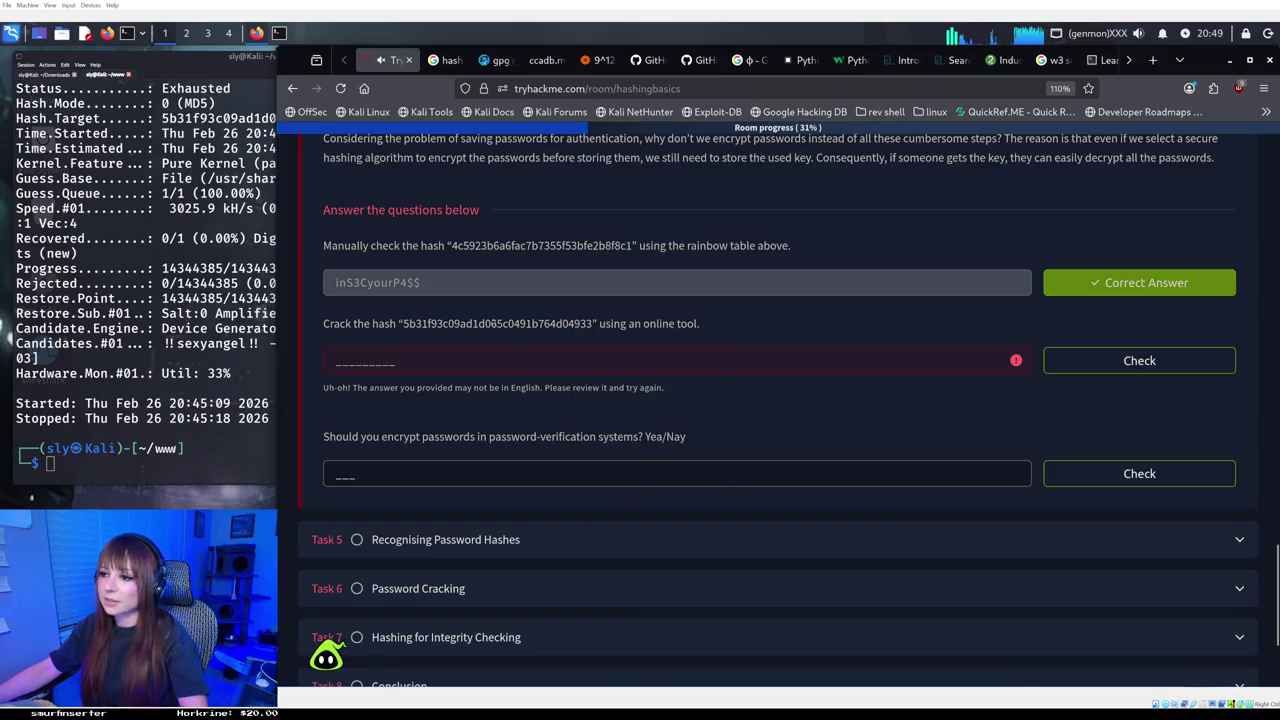
{"action": "left_click_drag", "start_coordinate": [405, 323], "coordinate": [595, 324]}
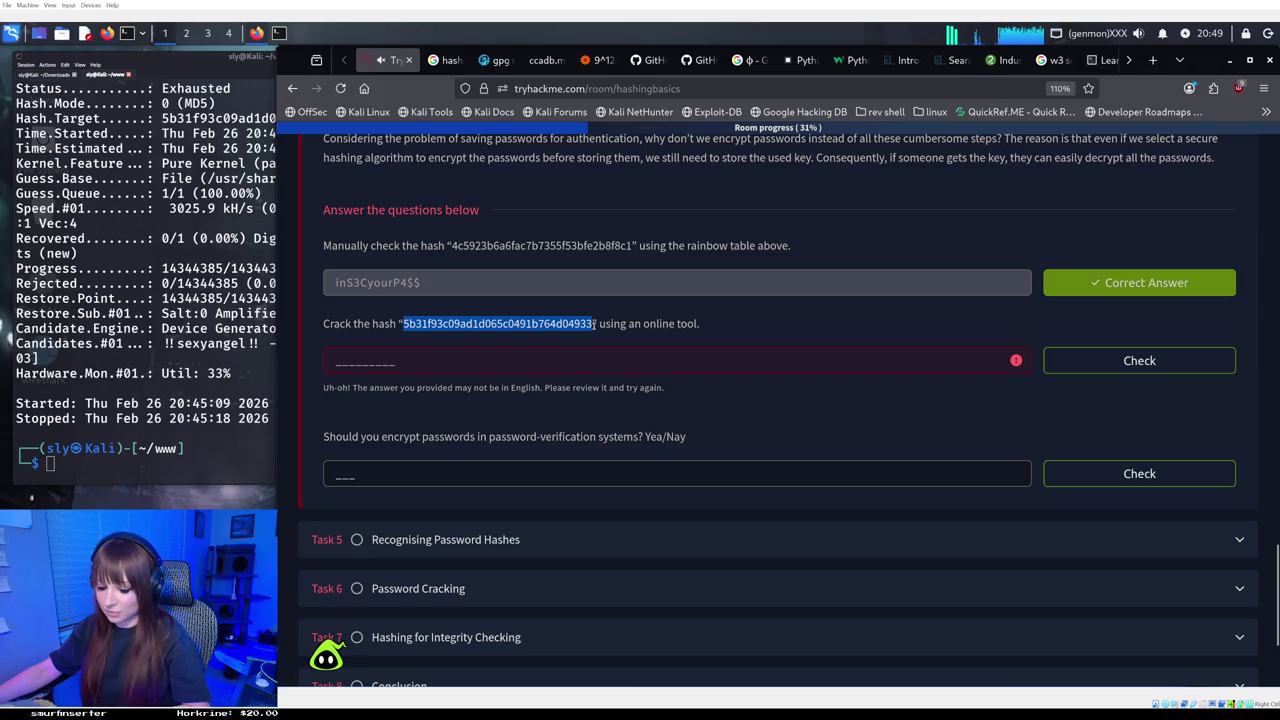
{"action": "left_click", "coordinate": [477, 40]}
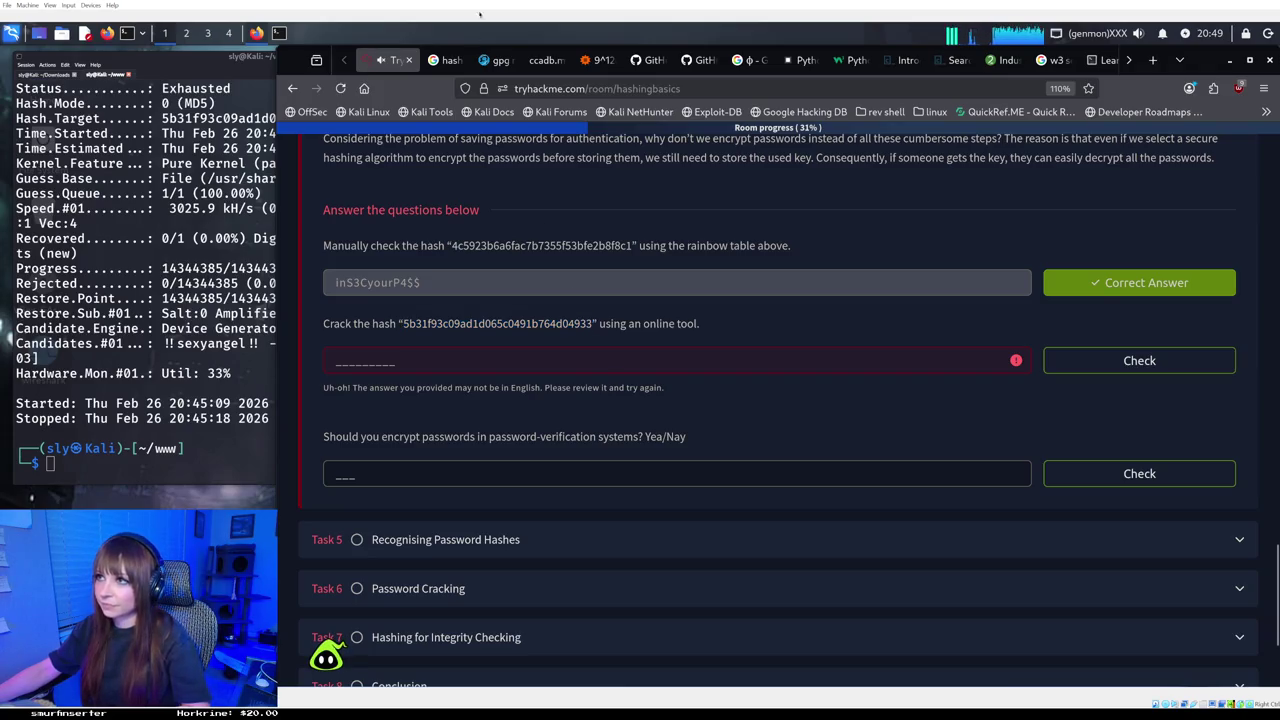
{"action": "left_click", "coordinate": [445, 60]}
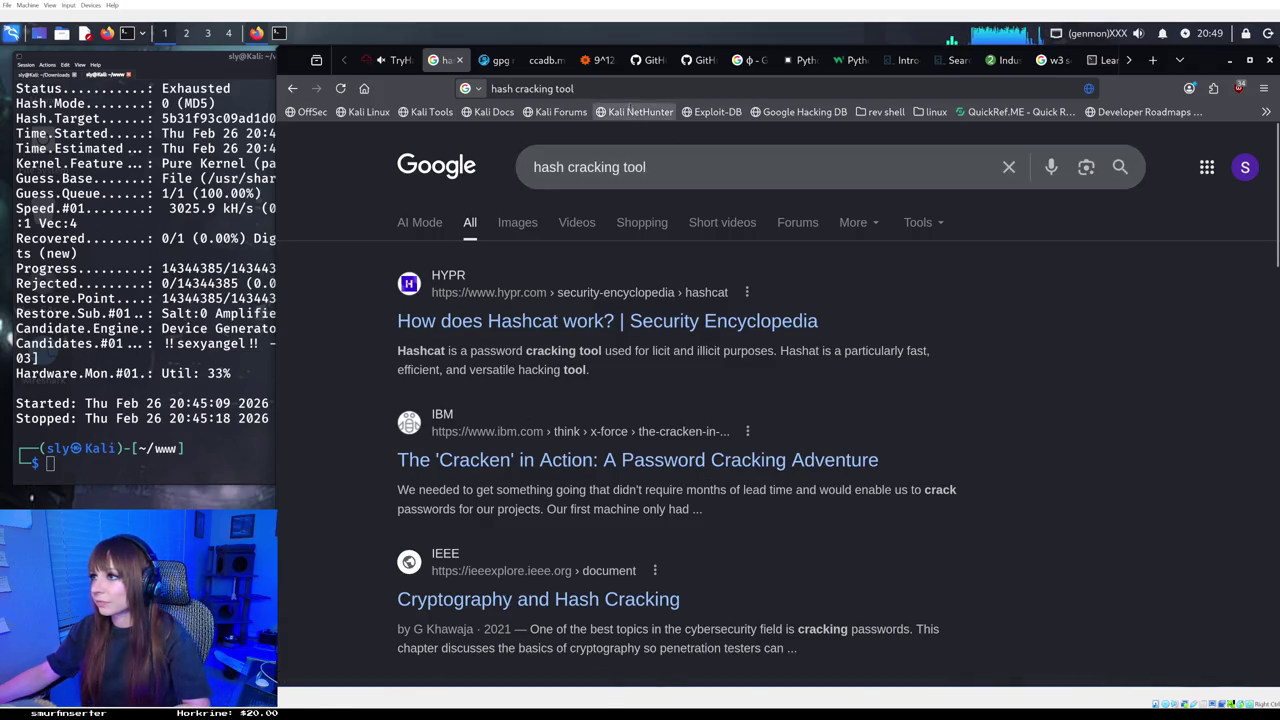
Search Google for 'crackstation' and open the CrackStation hash-cracking website
{"action": "left_click", "coordinate": [636, 90]}
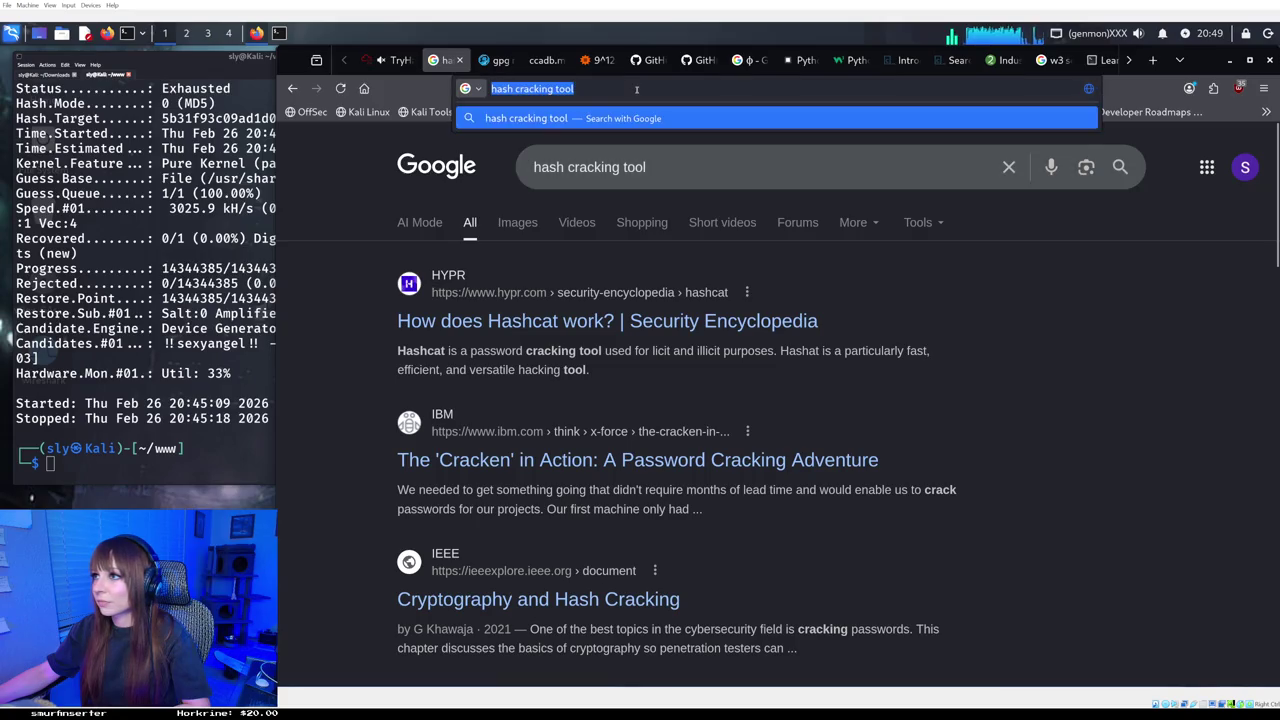
{"action": "left_click", "coordinate": [650, 167]}
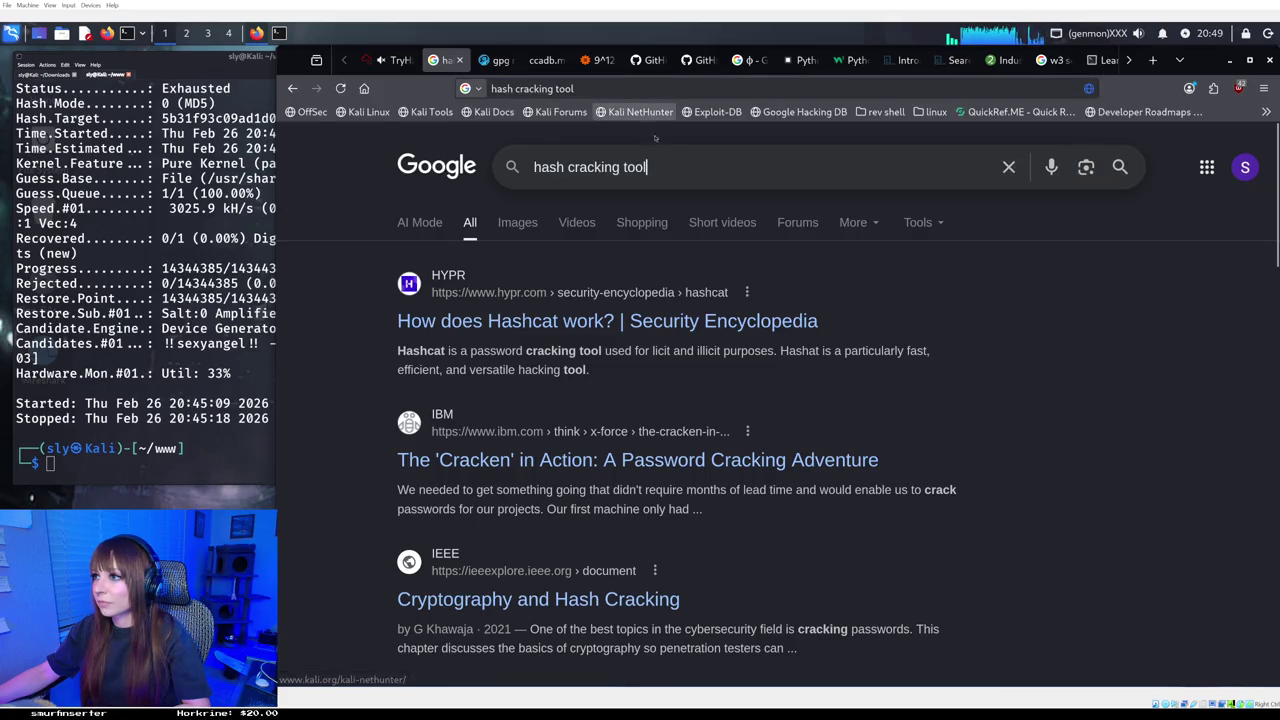
{"action": "left_click", "coordinate": [1008, 167]}
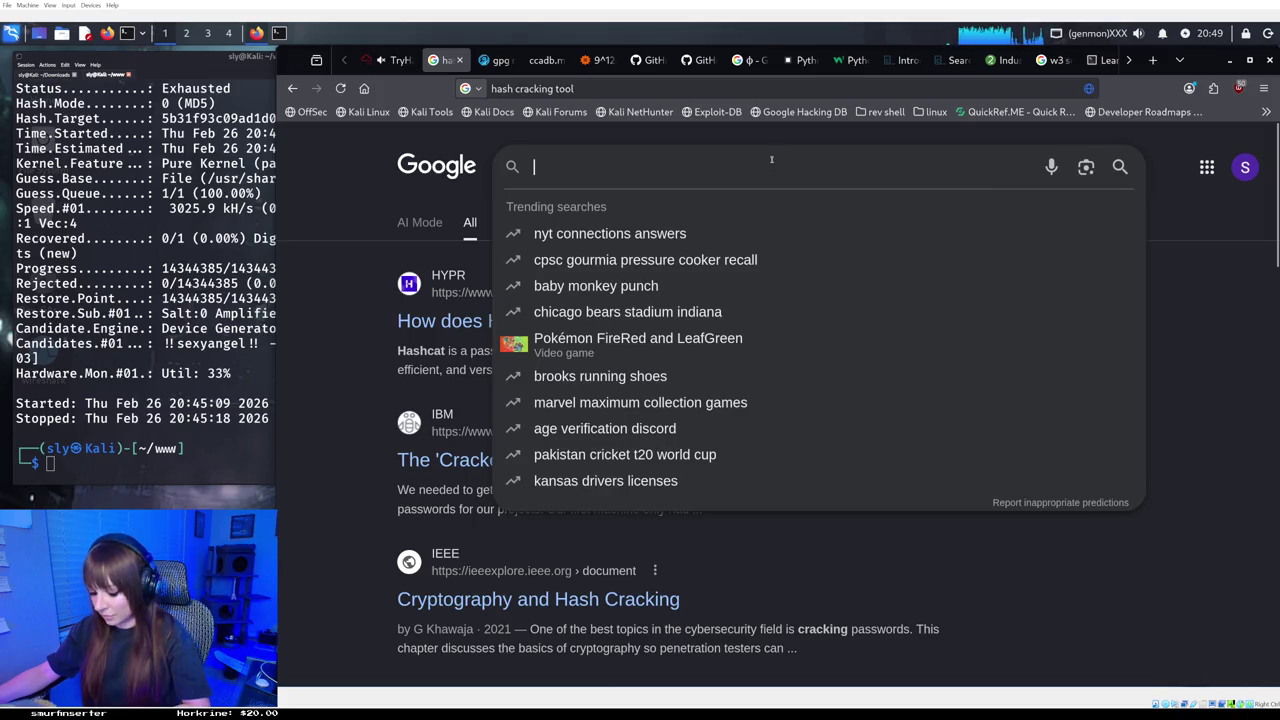
{"action": "type", "text": "cracks"}
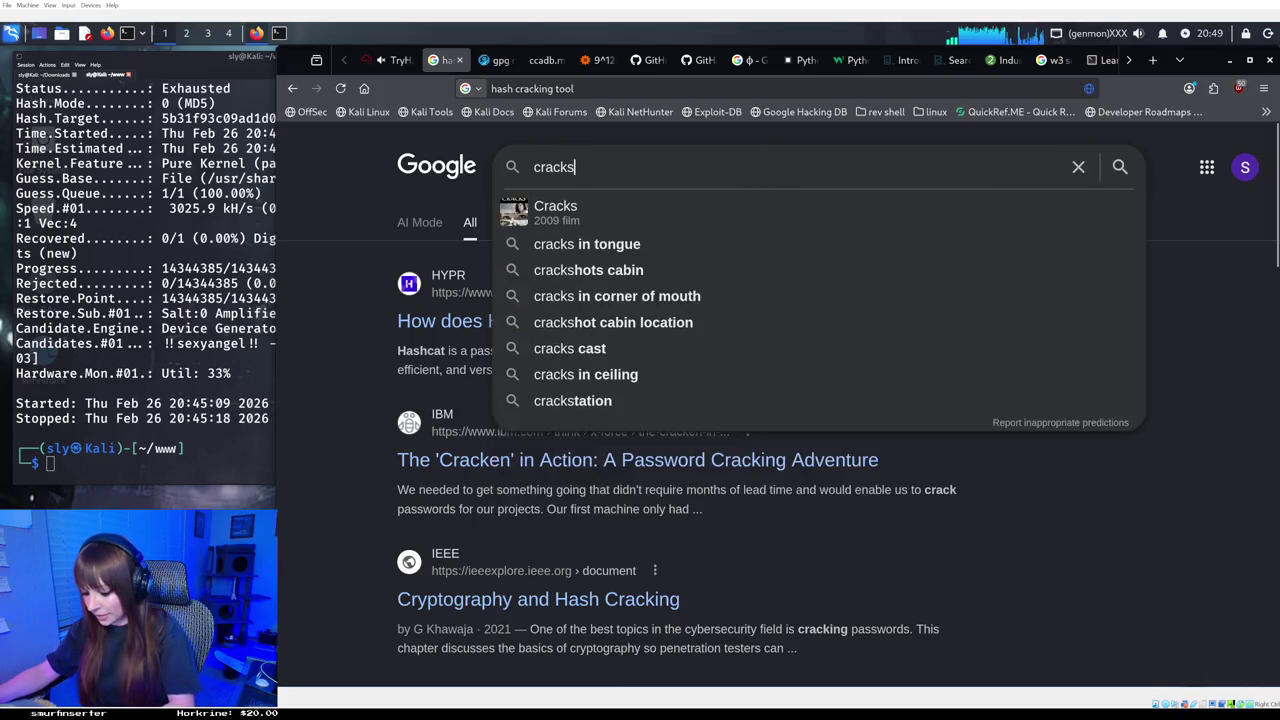
{"action": "type", "text": "ta"}
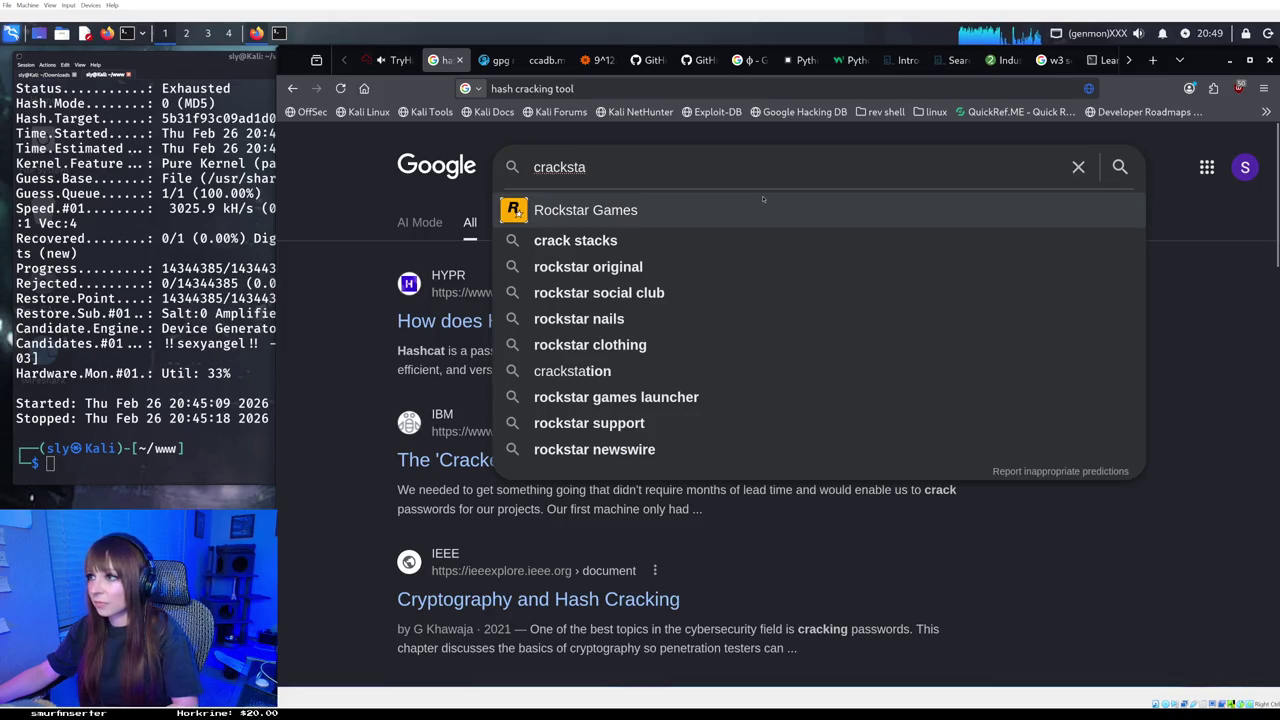
{"action": "type", "text": "tion"}
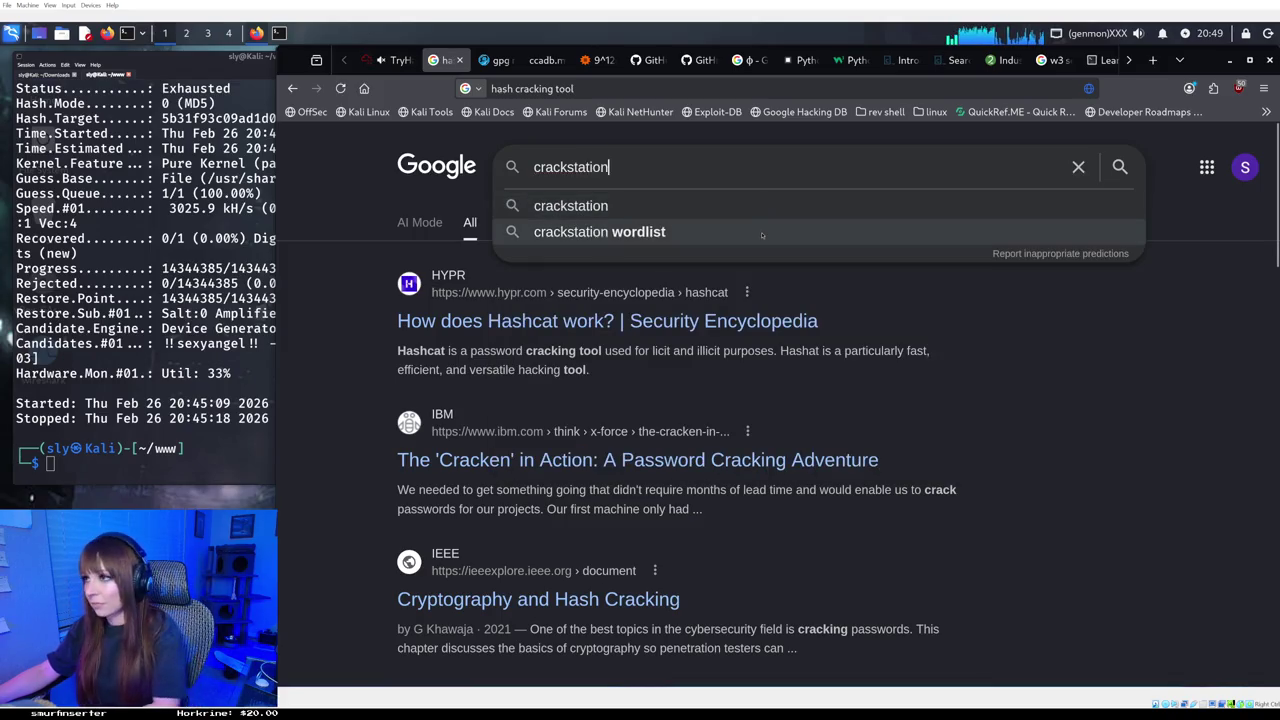
{"action": "key", "text": "Return"}
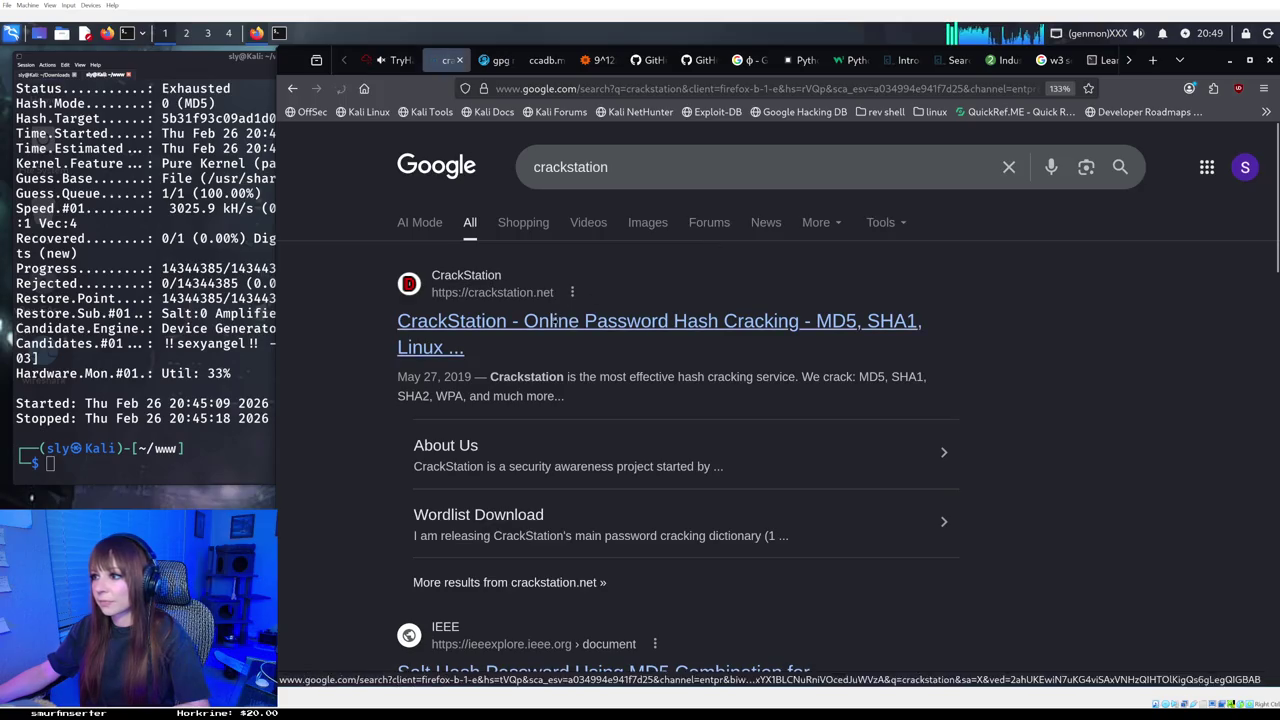
{"action": "left_click", "coordinate": [553, 320]}
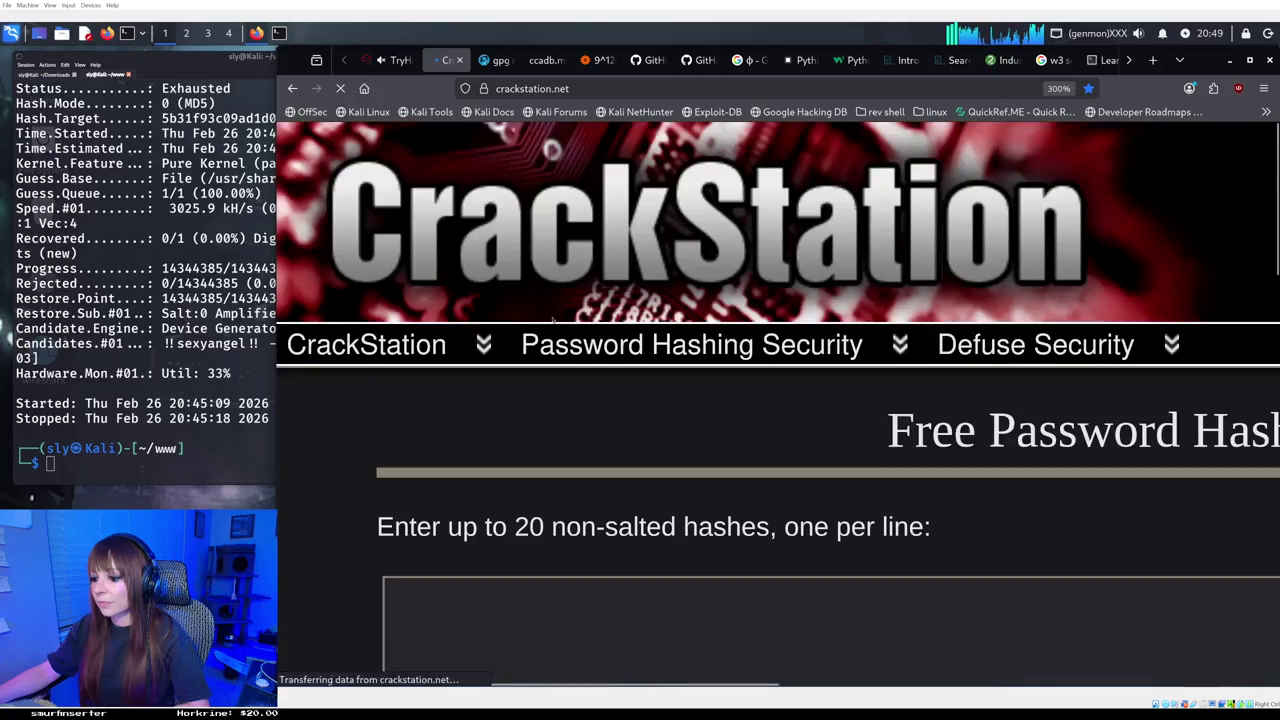
Zoom the CrackStation page out so the whole cracker form fits, briefly checking bookmarks
{"action": "scroll", "coordinate": [553, 319], "scroll_direction": "down", "scroll_amount": 2}
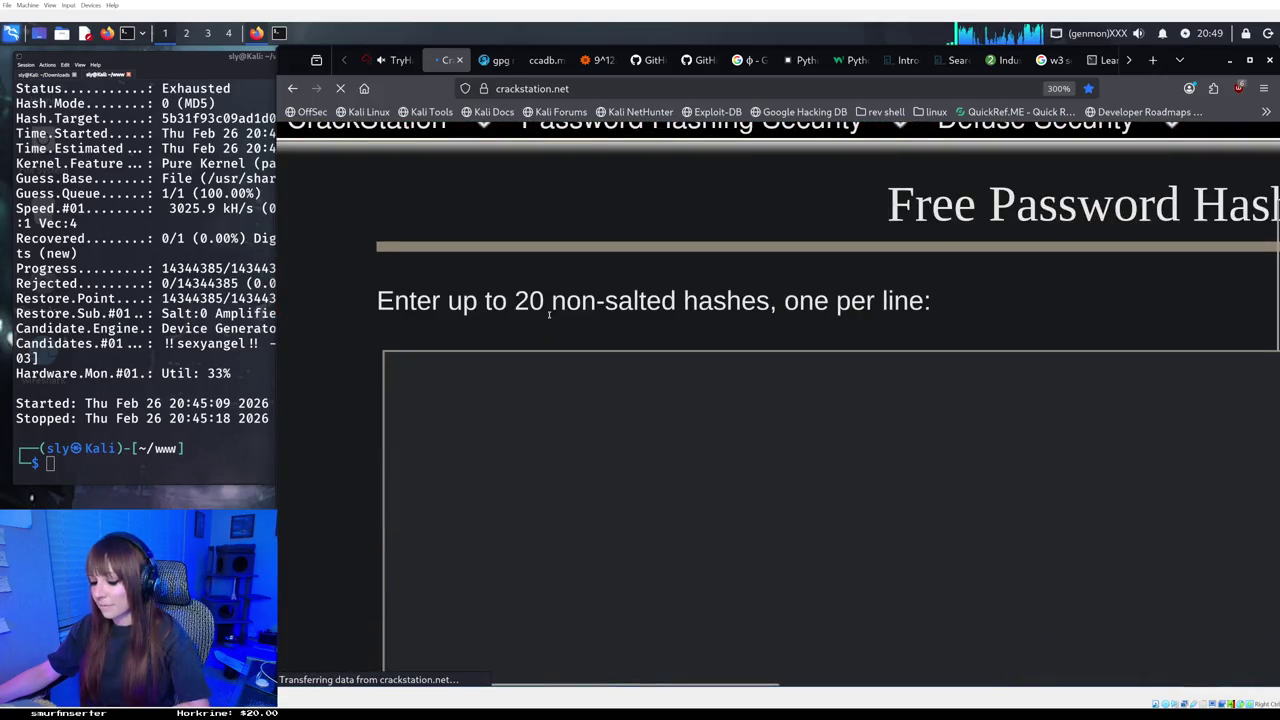
{"action": "key", "text": "ctrl+minus"}
{"action": "key", "text": "ctrl+minus"}
{"action": "key", "text": "ctrl+minus"}
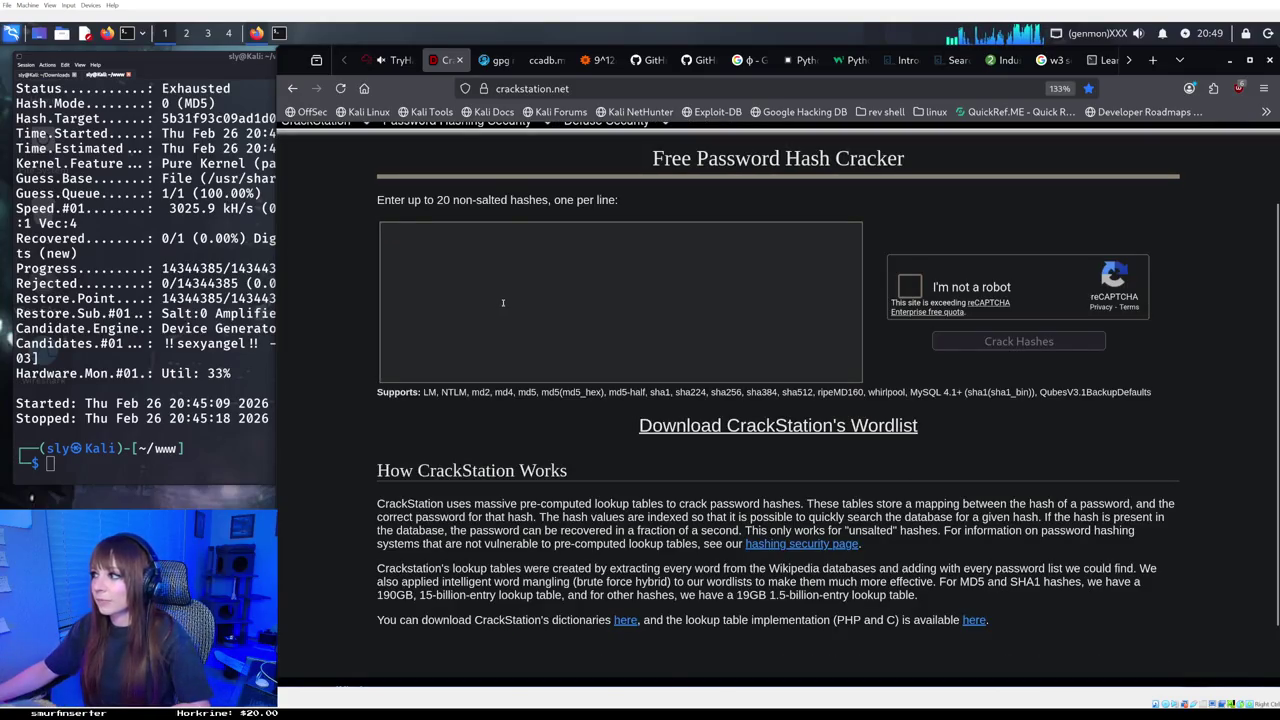
{"action": "scroll", "coordinate": [516, 307], "scroll_direction": "up", "scroll_amount": 1}
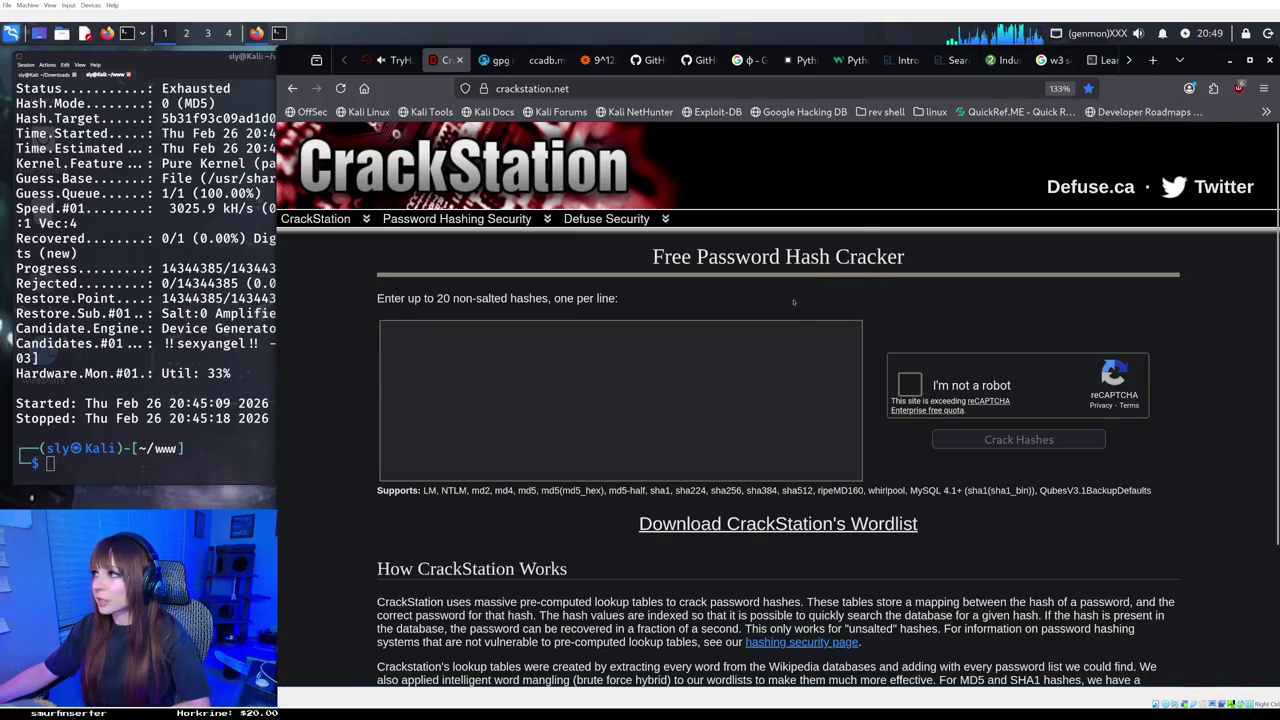
{"action": "left_click", "coordinate": [1266, 111]}
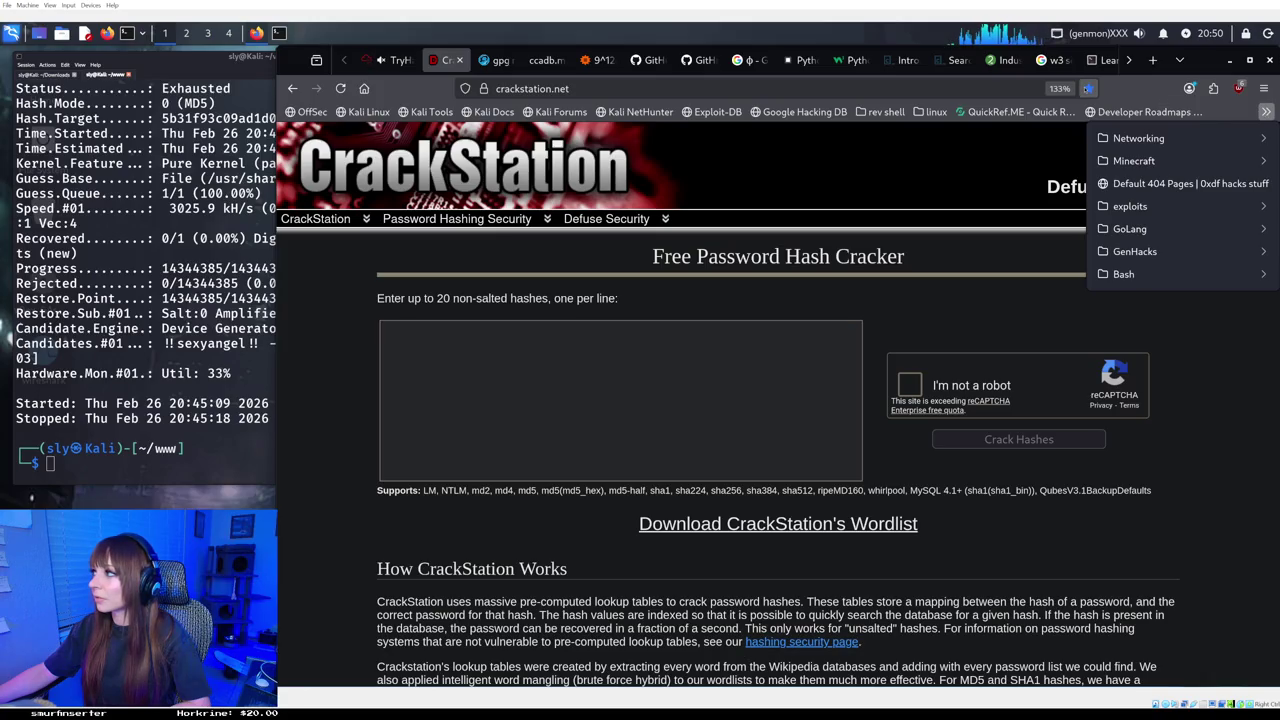
{"action": "mouse_move", "coordinate": [1135, 253]}
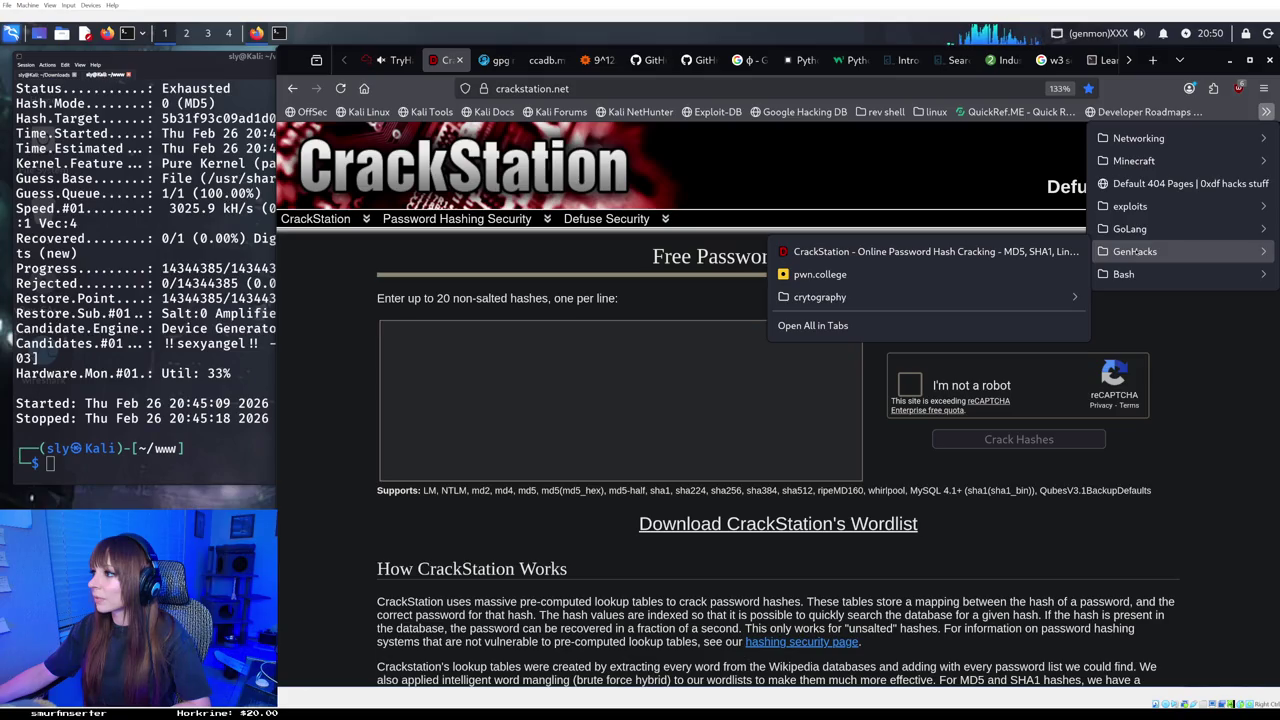
{"action": "left_click", "coordinate": [761, 305]}
{"action": "left_click", "coordinate": [666, 377]}
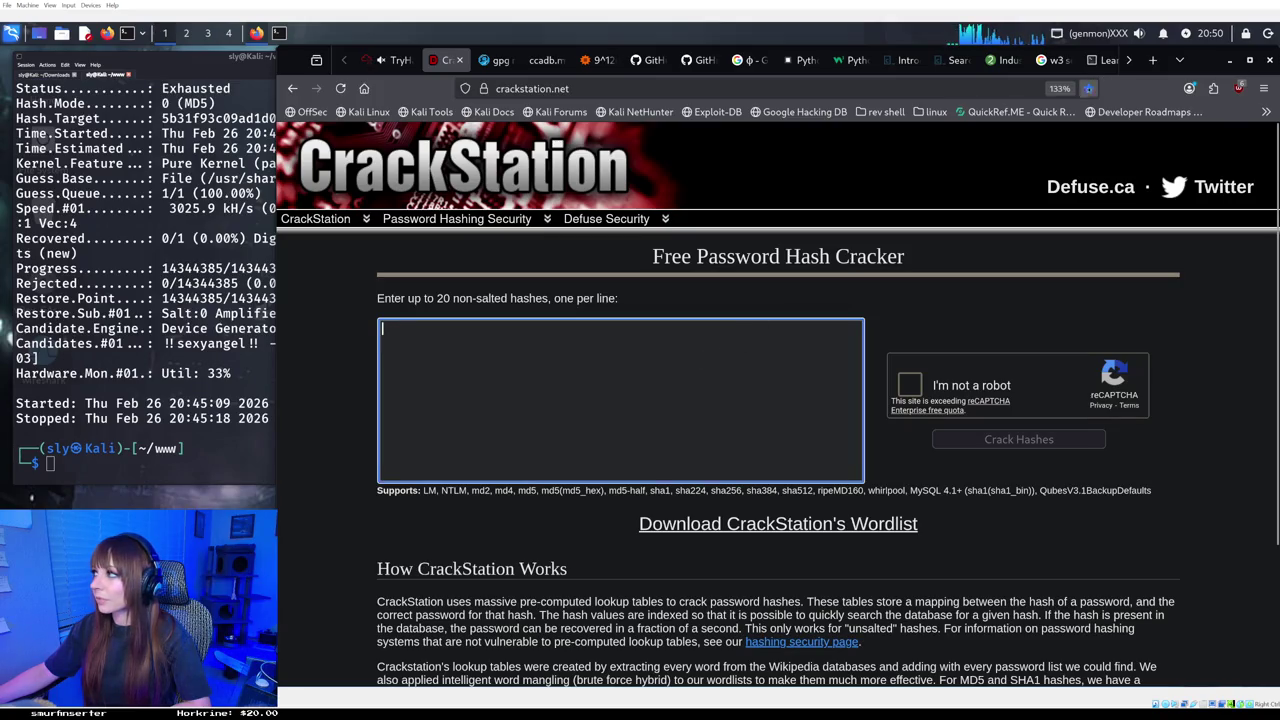
{"action": "right_click", "coordinate": [645, 372]}
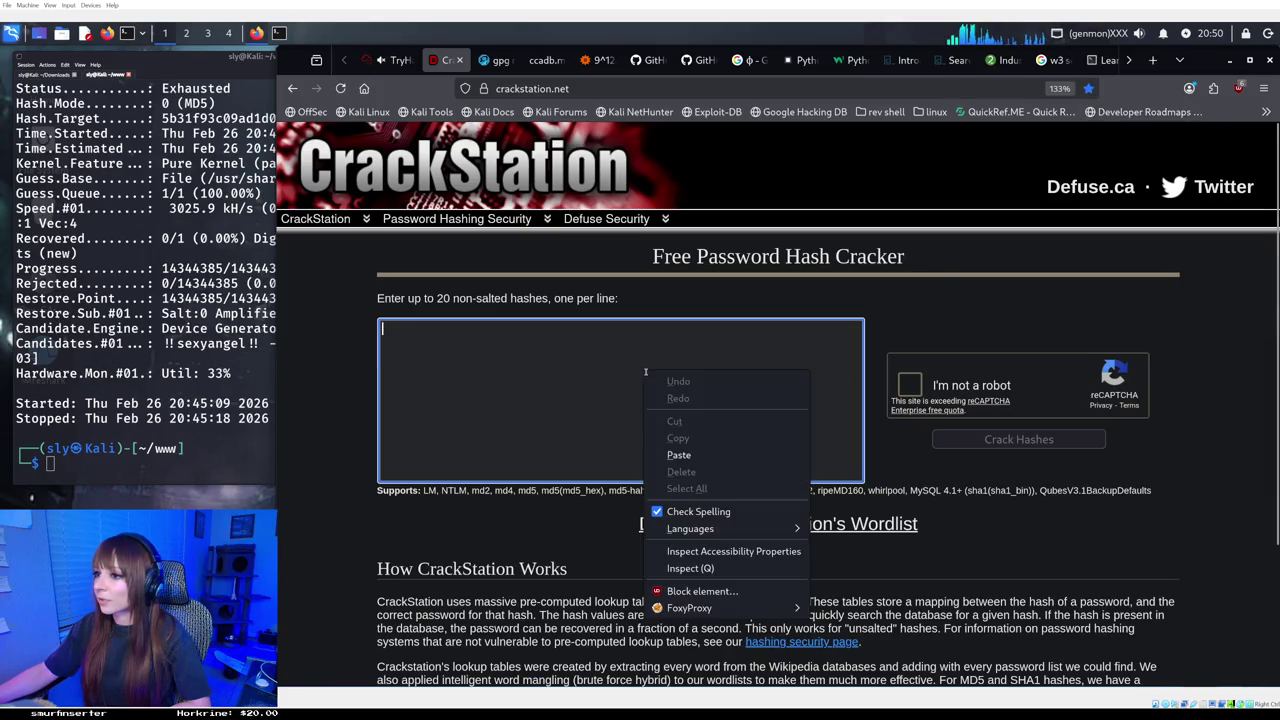
{"action": "left_click", "coordinate": [700, 457]}
{"action": "left_click", "coordinate": [906, 386]}
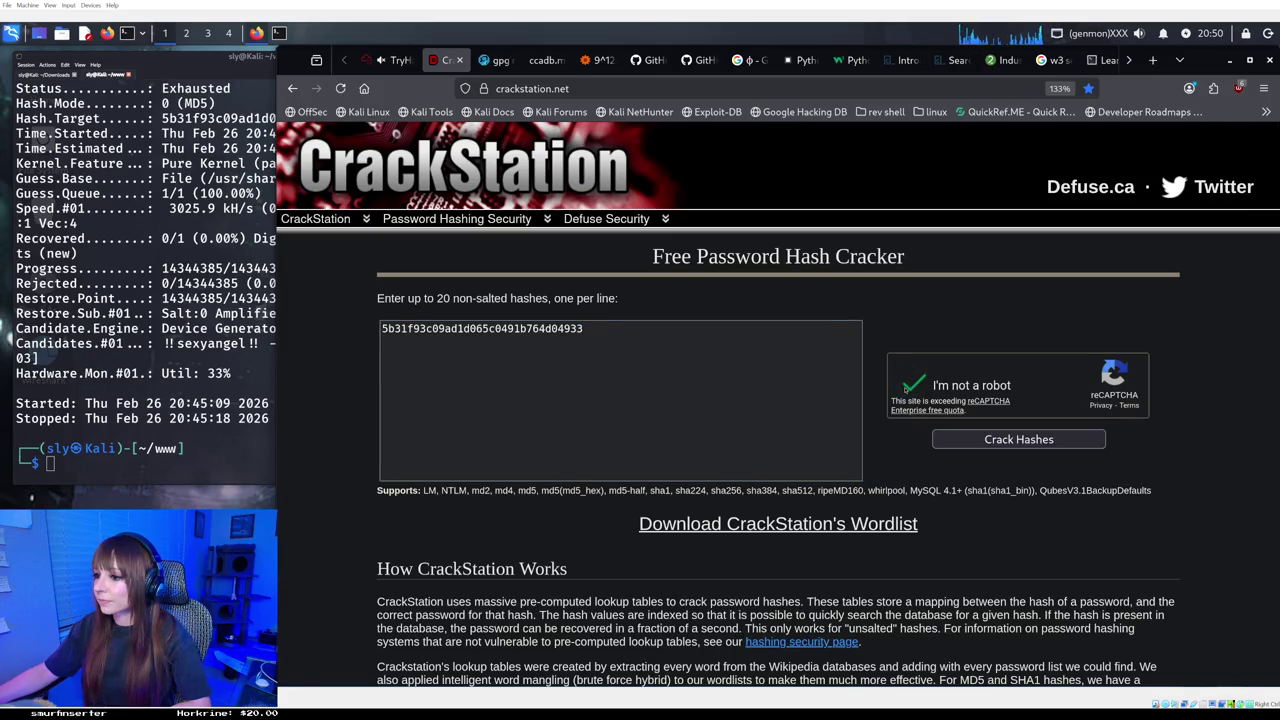
{"action": "left_click", "coordinate": [1015, 440]}
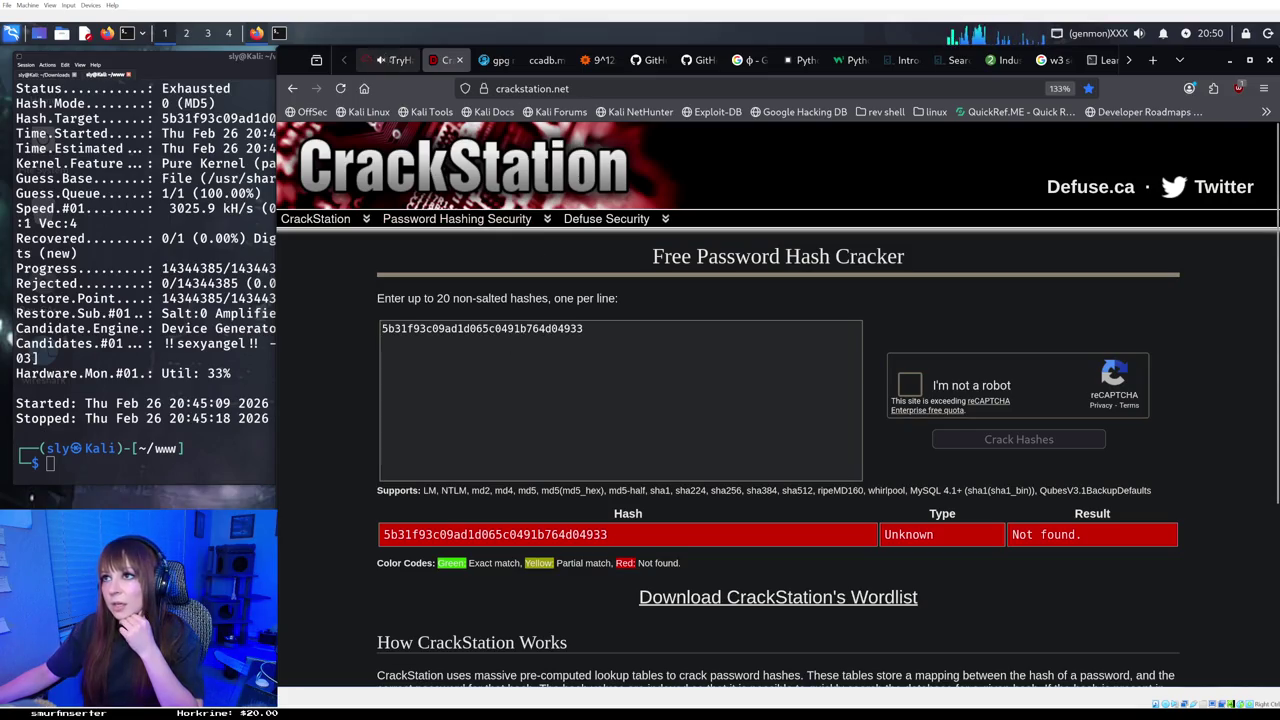
{"action": "left_click", "coordinate": [393, 60]}
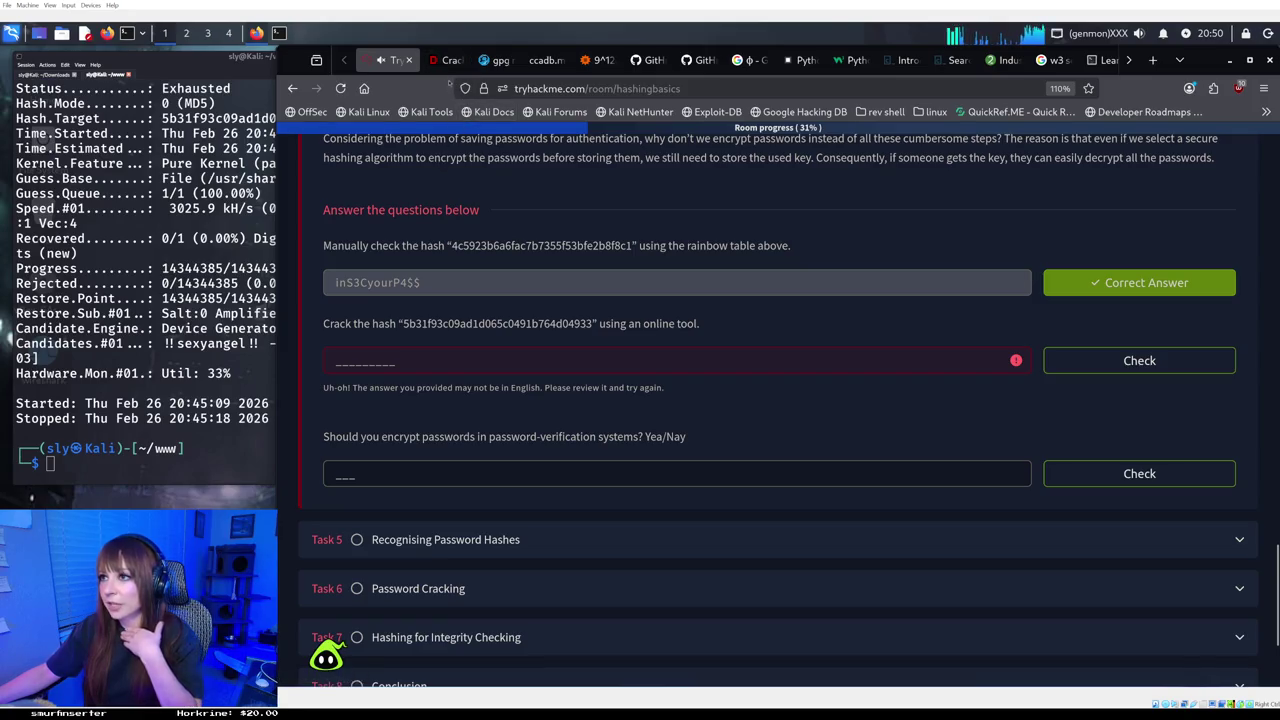
Google '5b31f93c09ad1d065c0491b764d04933 what type of hash', learning it is MD5 of 'tryhackme'
{"action": "left_click", "coordinate": [446, 62]}
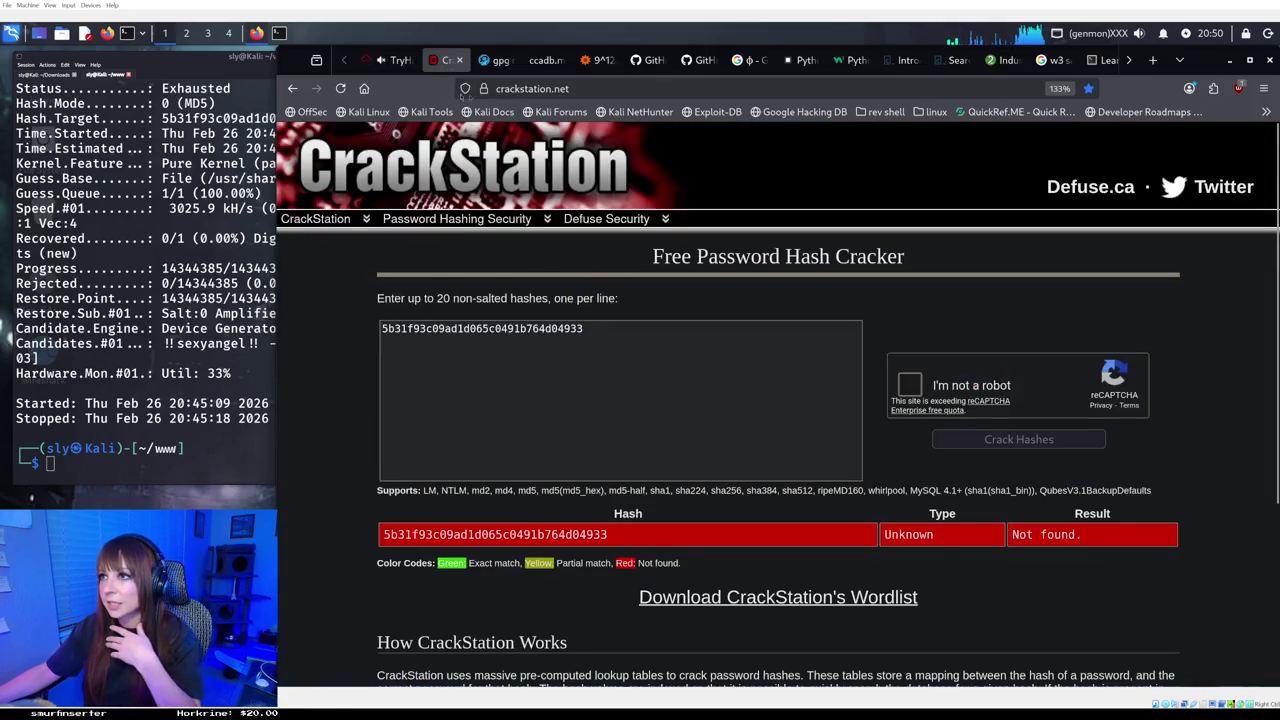
{"action": "left_click", "coordinate": [601, 92]}
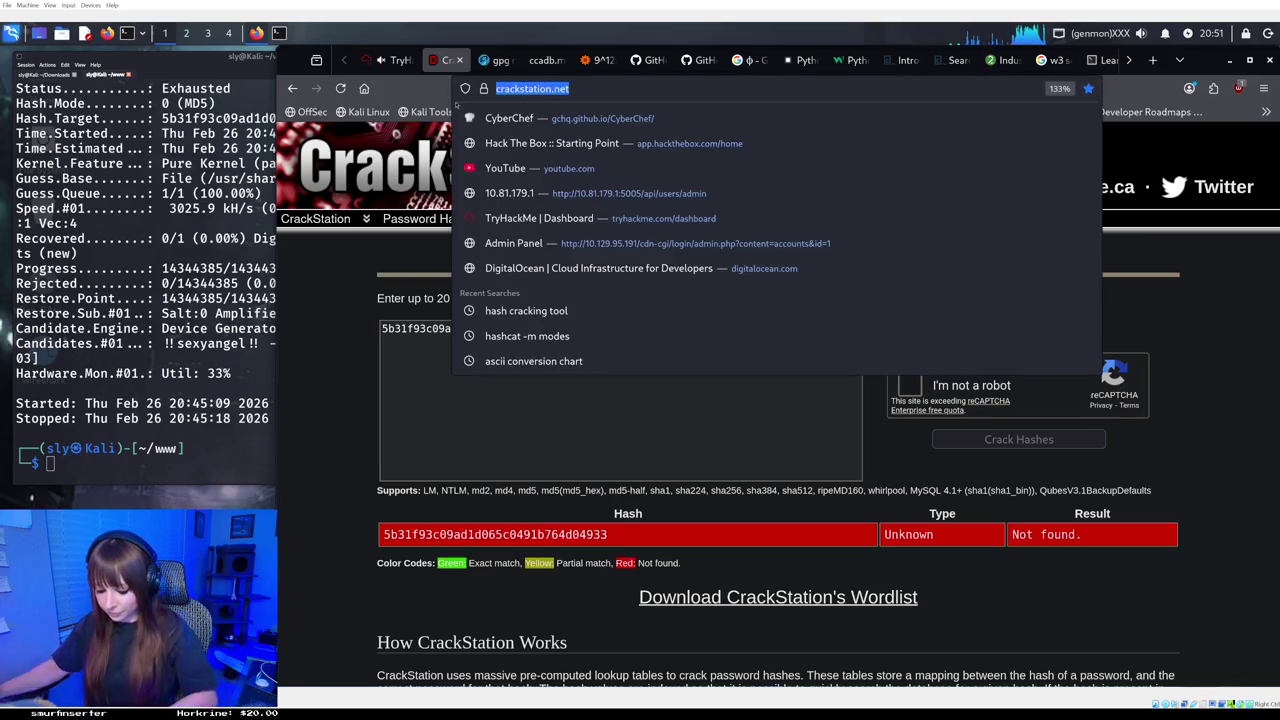
{"action": "key", "text": "ctrl+v"}
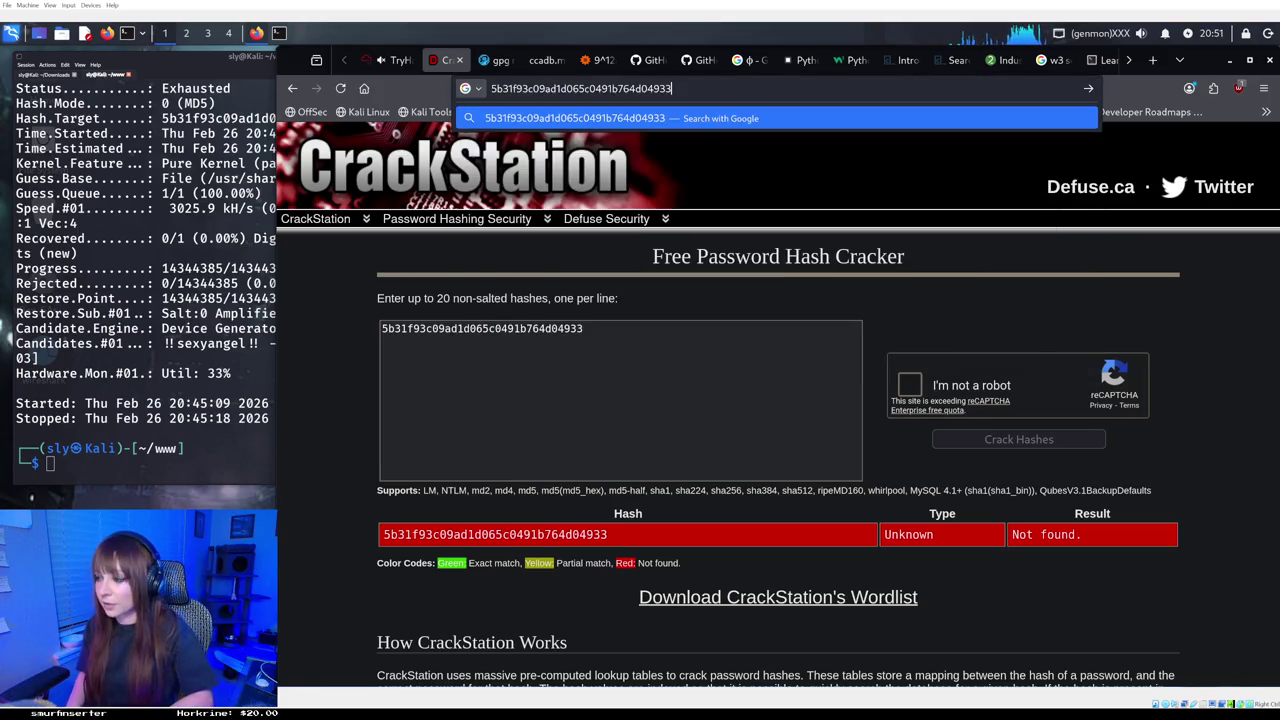
{"action": "type", "text": "what type of "}
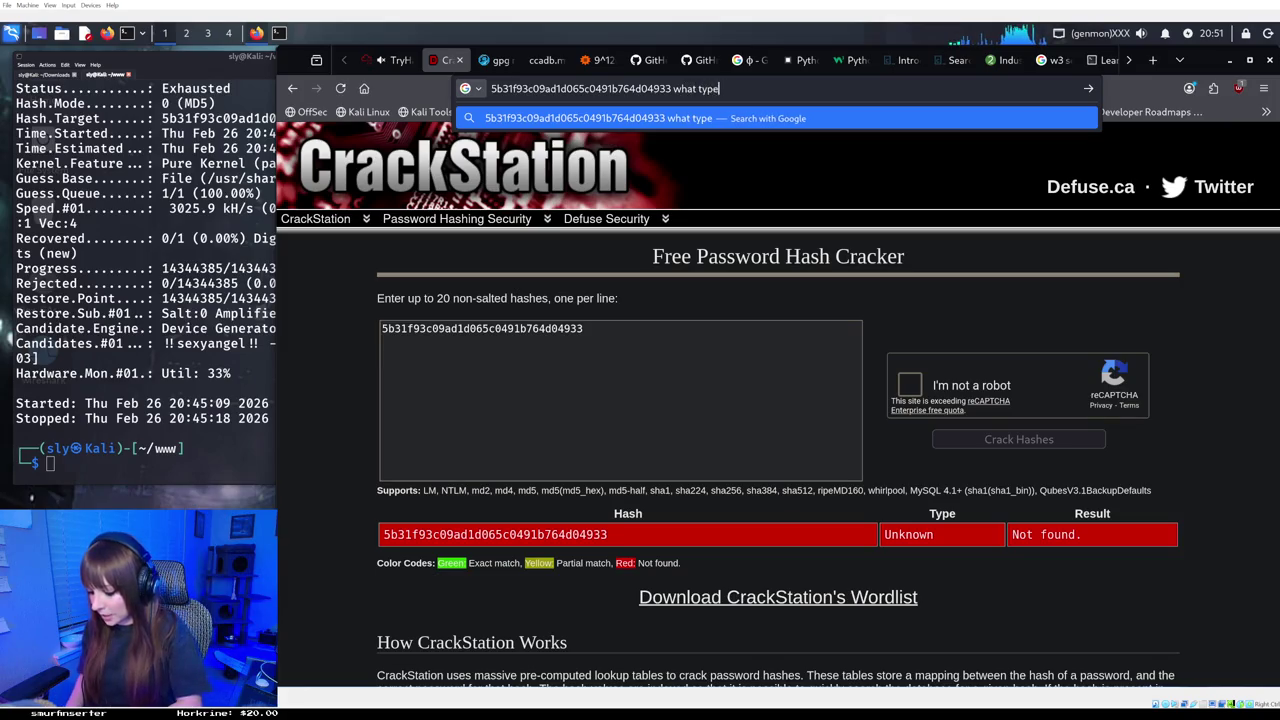
{"action": "type", "text": "hash"}
{"action": "key", "text": "Return"}
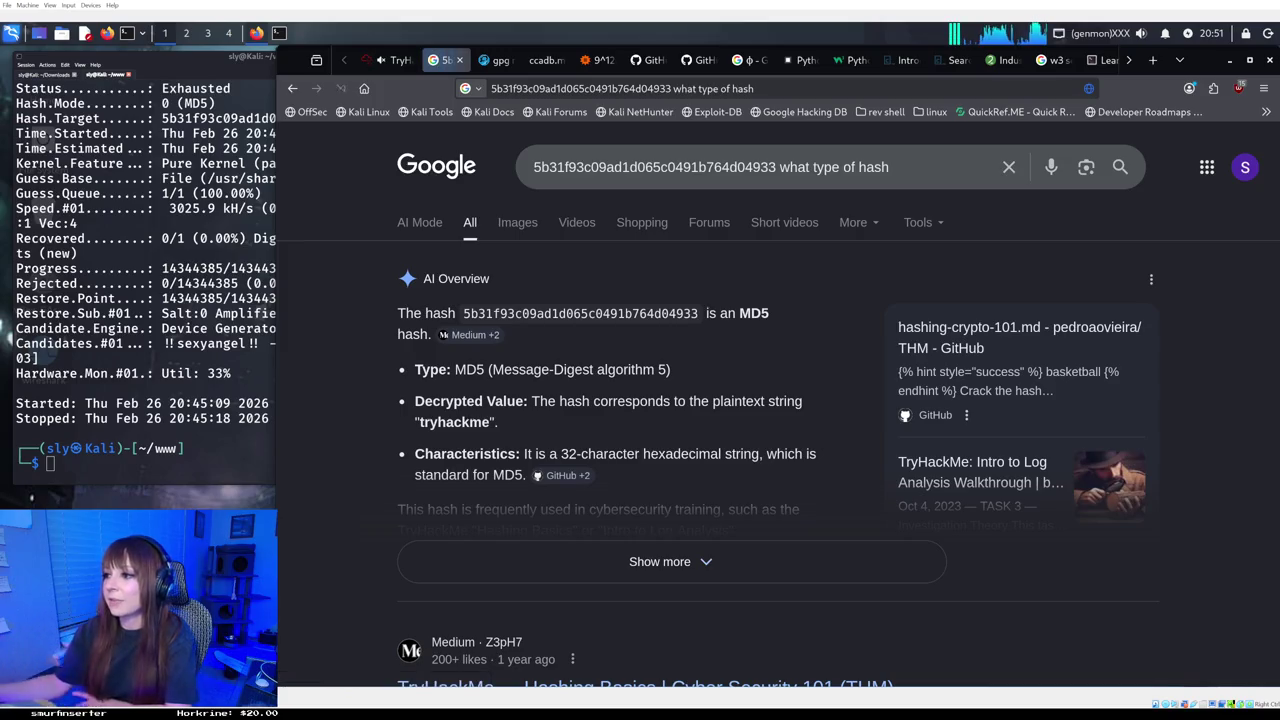
{"action": "left_click", "coordinate": [238, 446]}
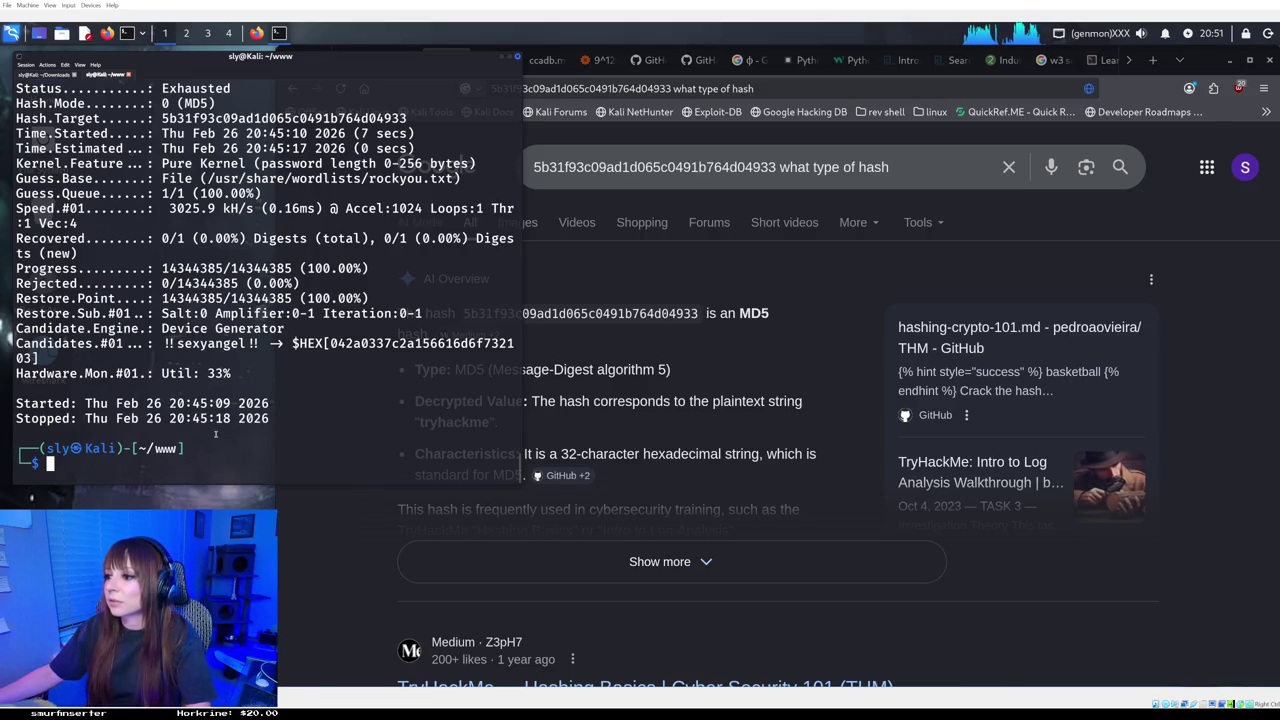
{"action": "left_click", "coordinate": [688, 367]}
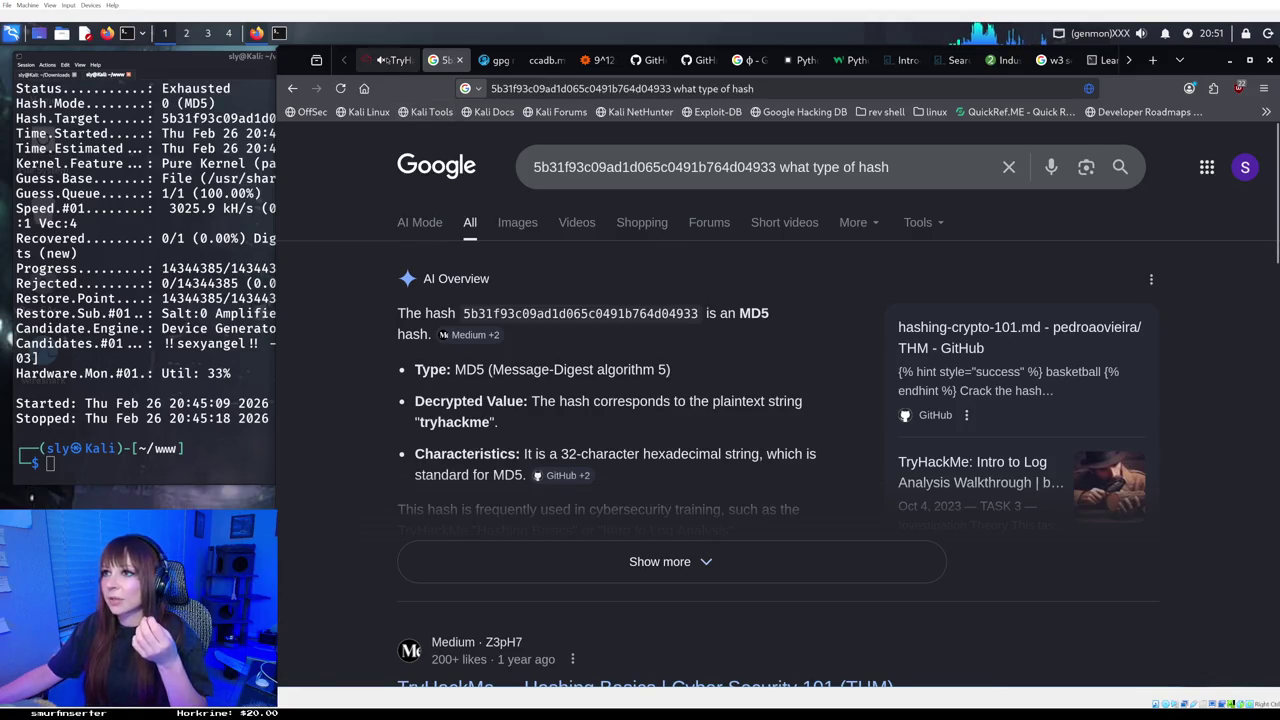
{"action": "left_click", "coordinate": [395, 60]}
Submit 'tryhackme' as the cracked-hash answer in Task 4
{"action": "left_click", "coordinate": [396, 360]}
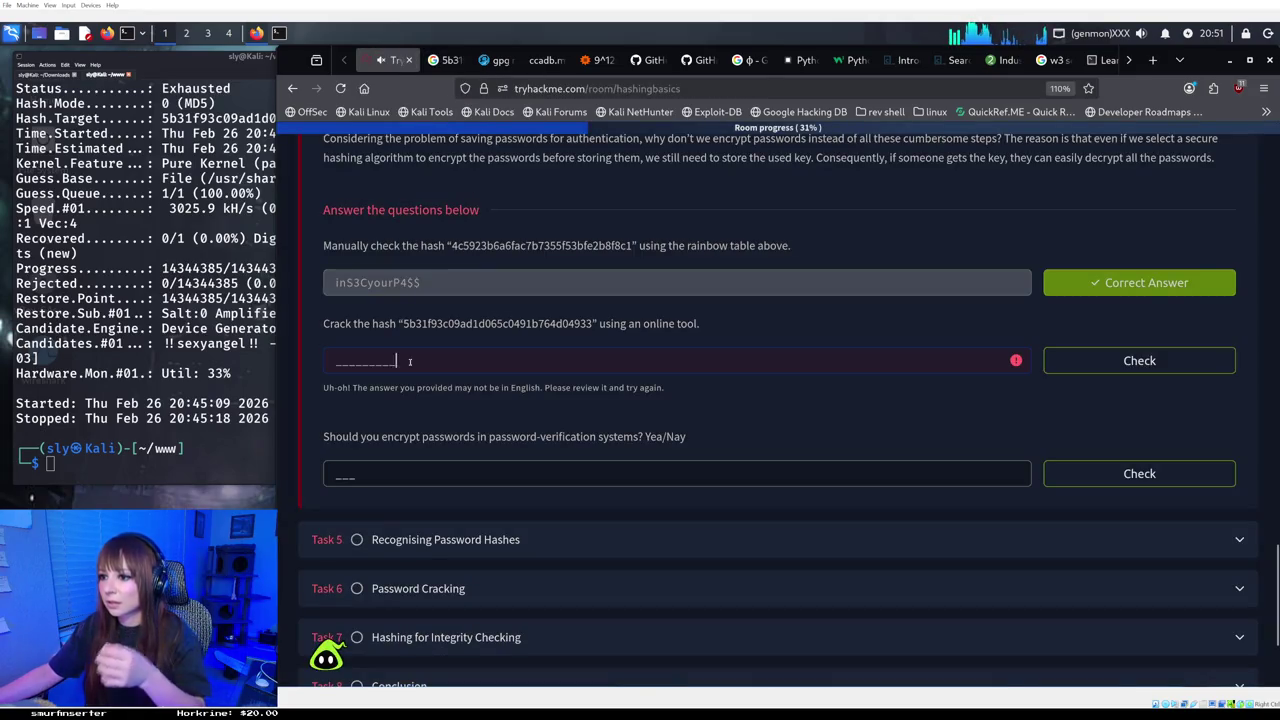
{"action": "type", "text": "tryahck"}
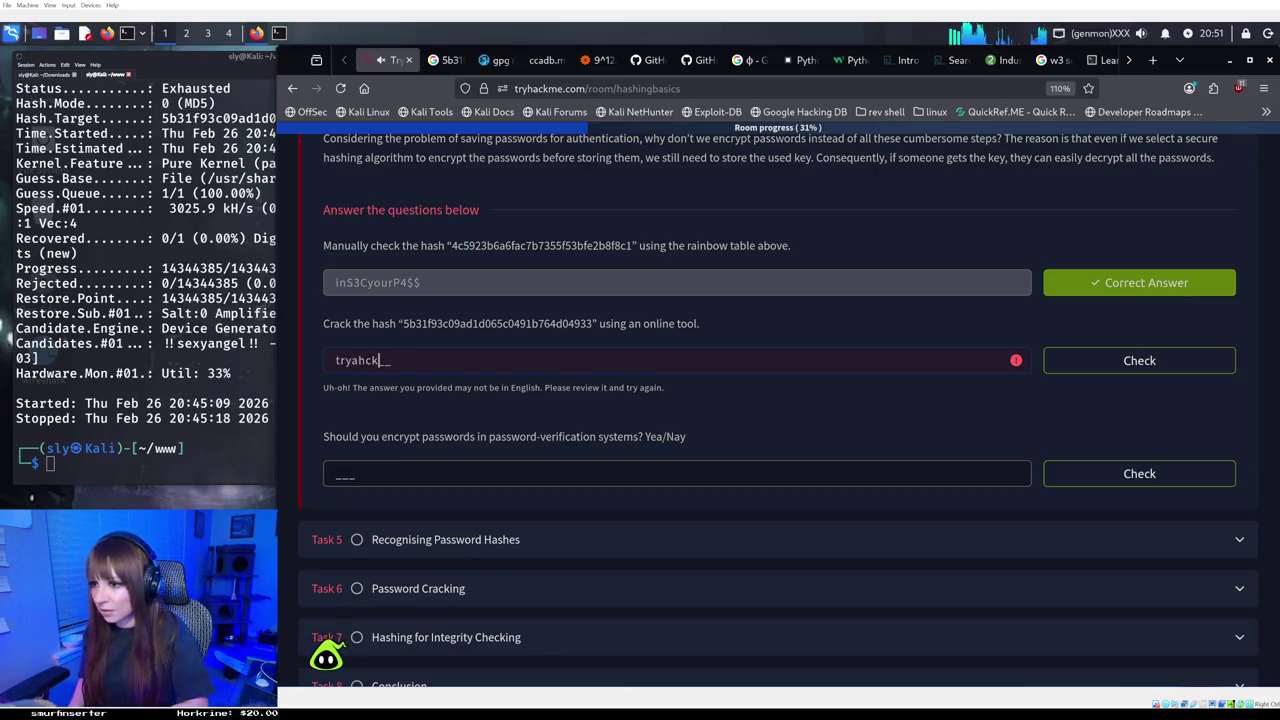
{"action": "key", "text": "BackSpace"}
{"action": "key", "text": "BackSpace"}
{"action": "type", "text": "hackme"}
{"action": "key", "text": "Return"}
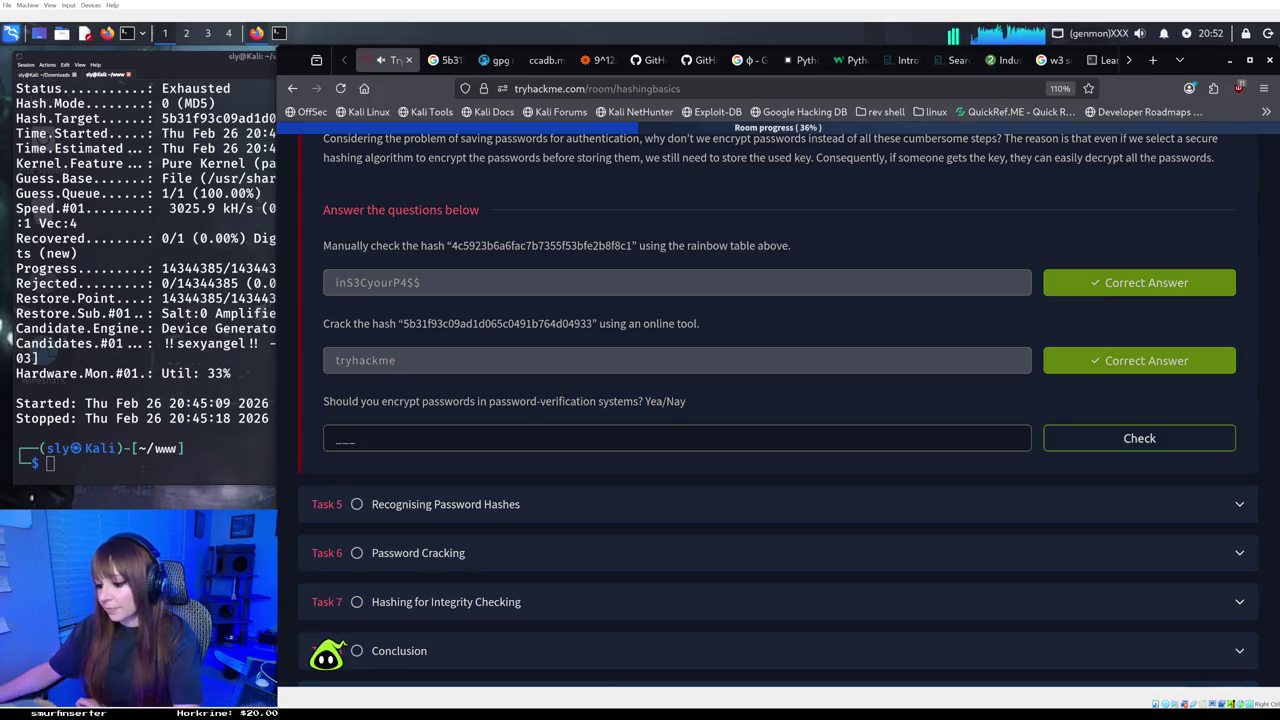
Answer 'Nay' to the encrypt-passwords question, then expand Task 5 on recognising password hashes
{"action": "left_click", "coordinate": [385, 442]}
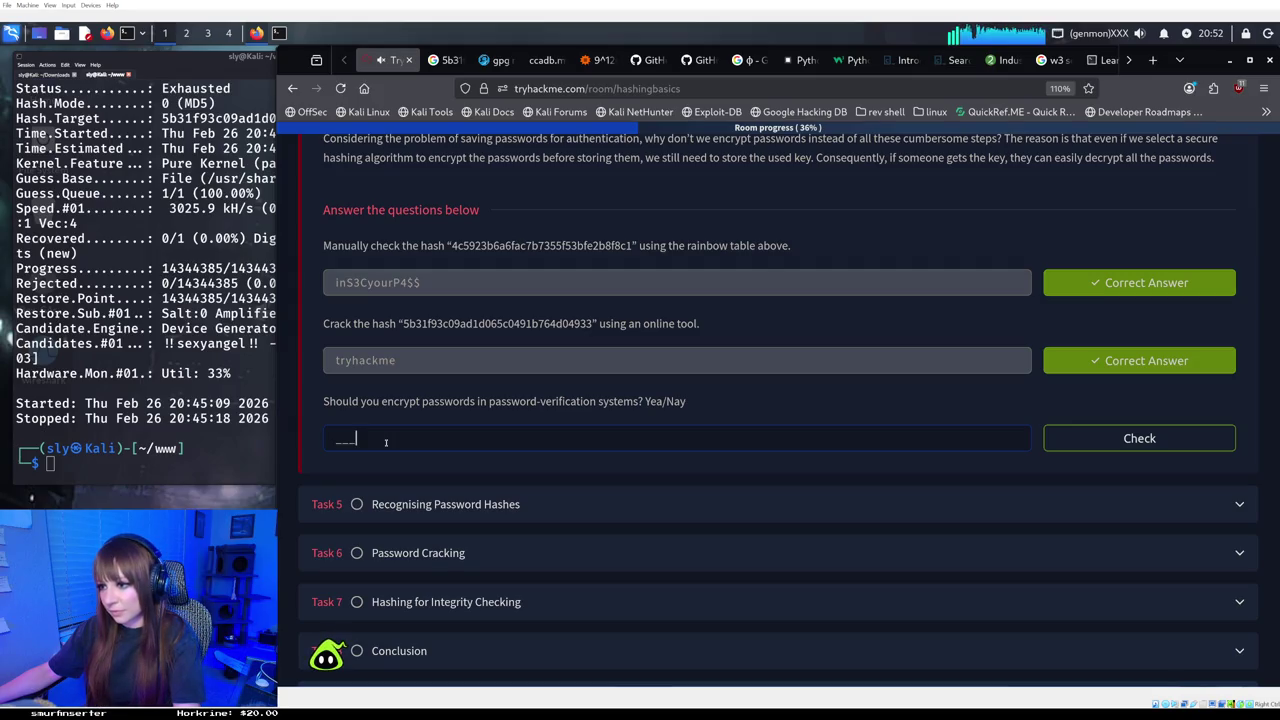
{"action": "type", "text": "nay"}
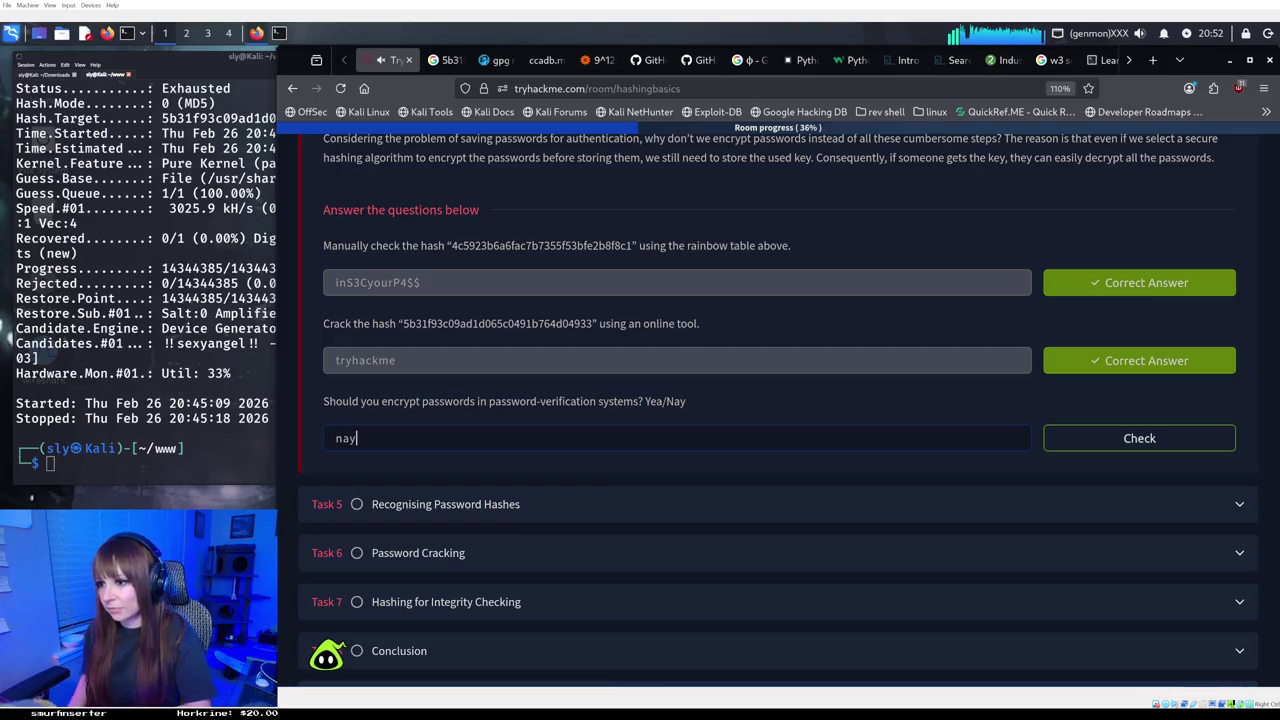
{"action": "key", "text": "Return"}
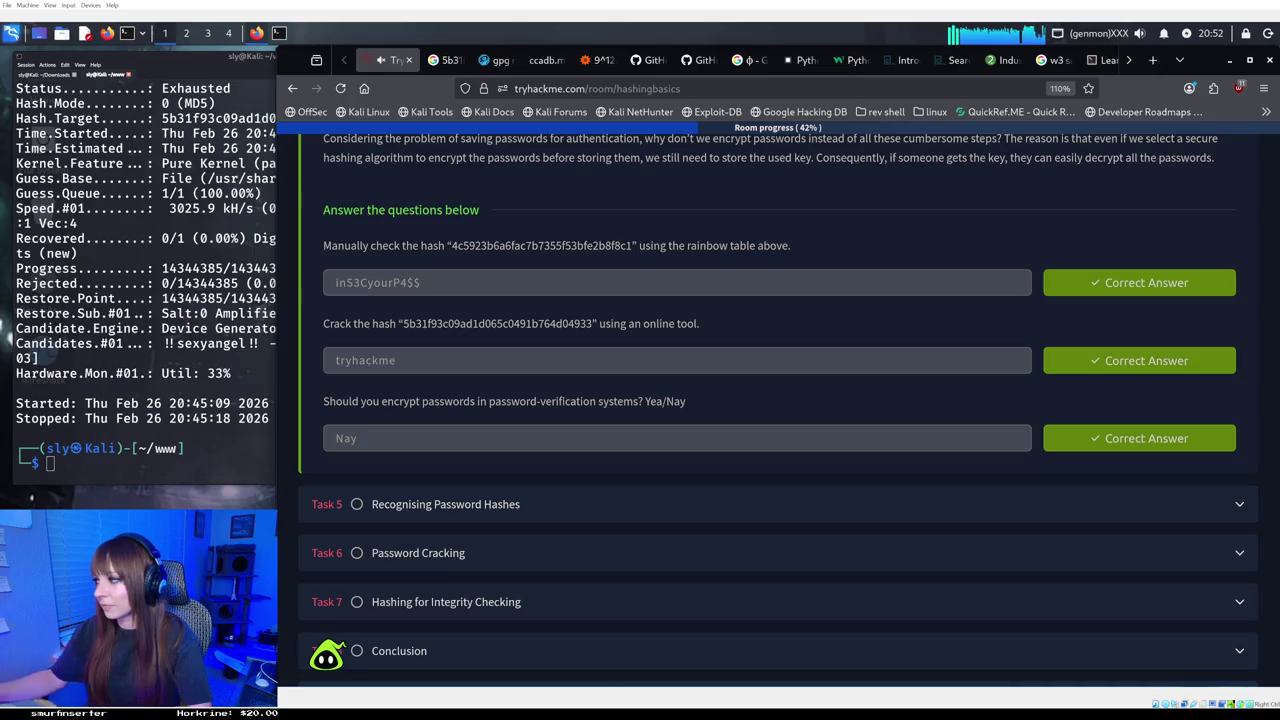
{"action": "left_click", "coordinate": [553, 501]}
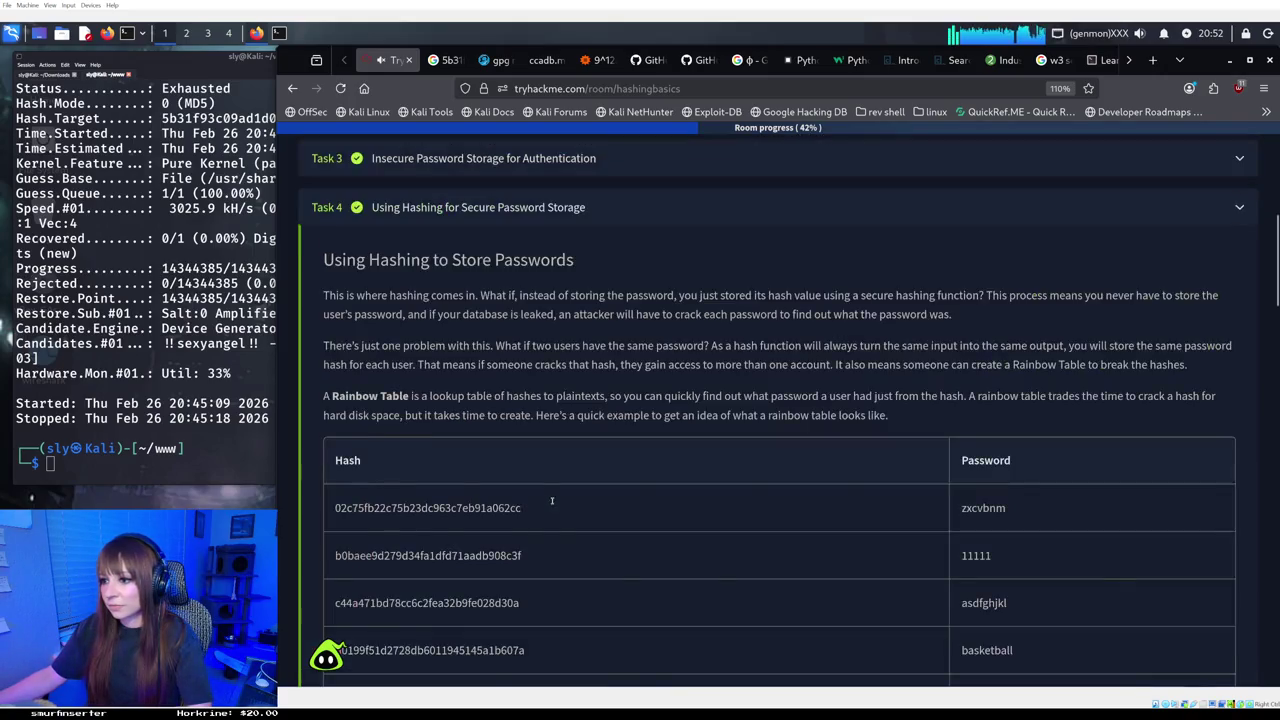